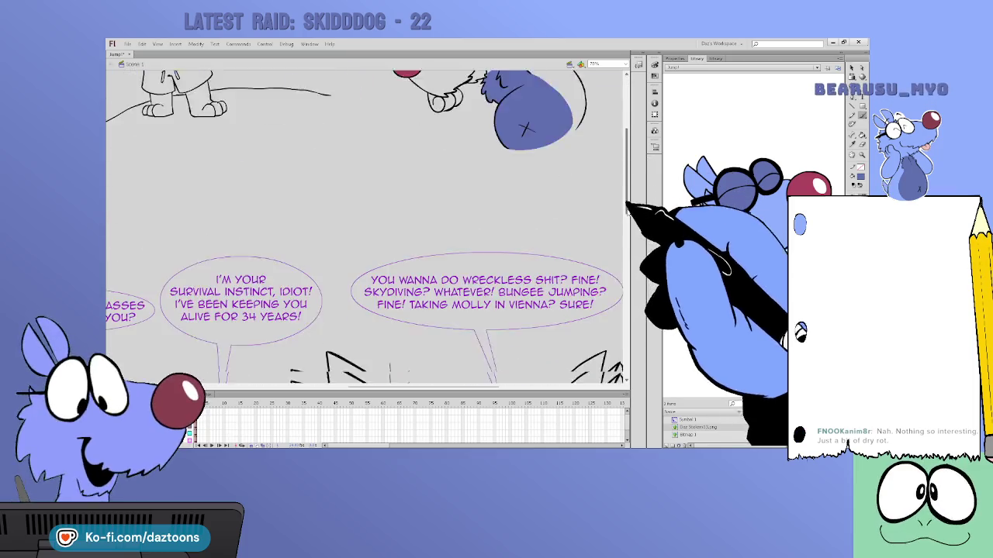
- Brush blue outlines around both wolves' bellies in the 'OH NO YOU DON'T!' panel
{"action": "scroll", "coordinate": [339, 395], "scroll_direction": "left", "scroll_amount": 5}
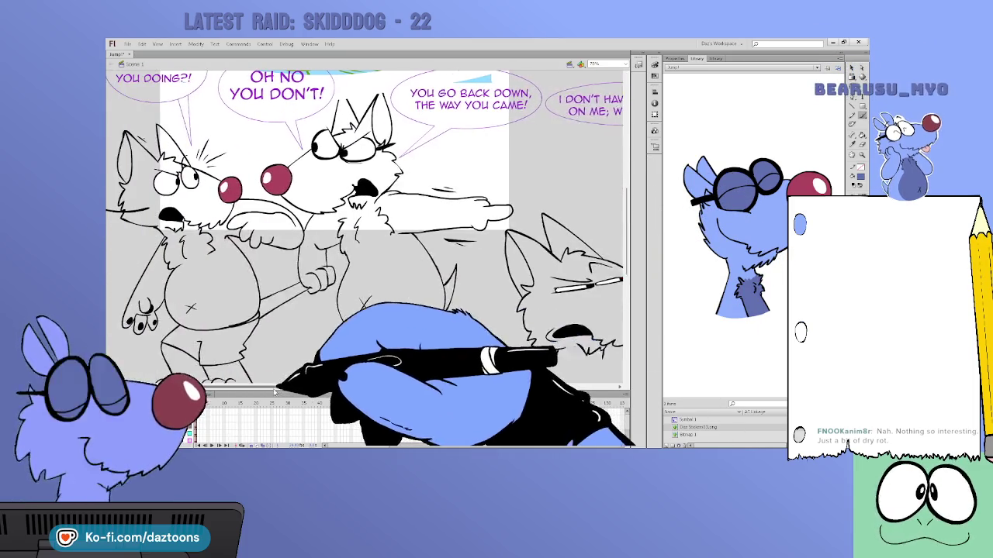
{"action": "scroll", "coordinate": [339, 396], "scroll_direction": "left", "scroll_amount": 2}
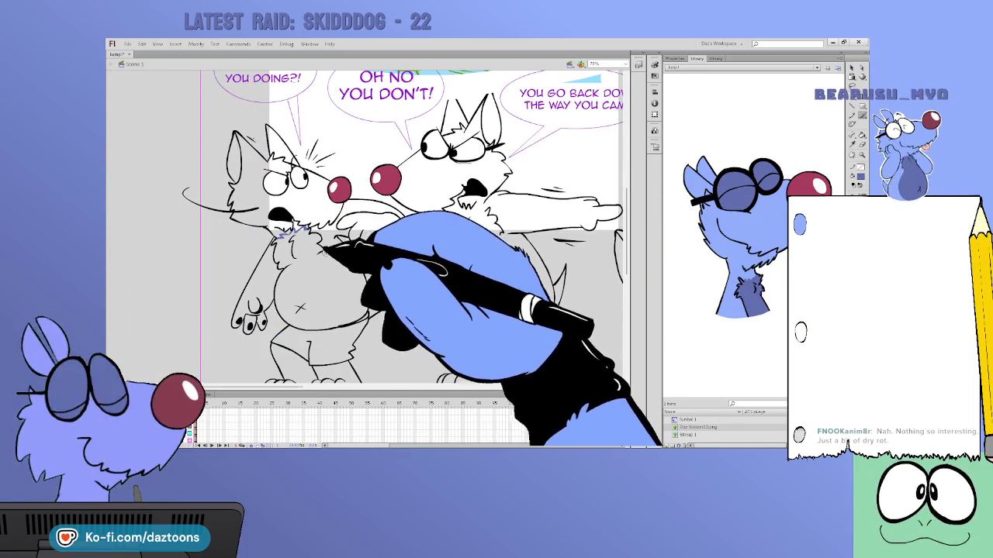
{"action": "left_click_drag", "start_coordinate": [318, 253], "coordinate": [334, 323]}
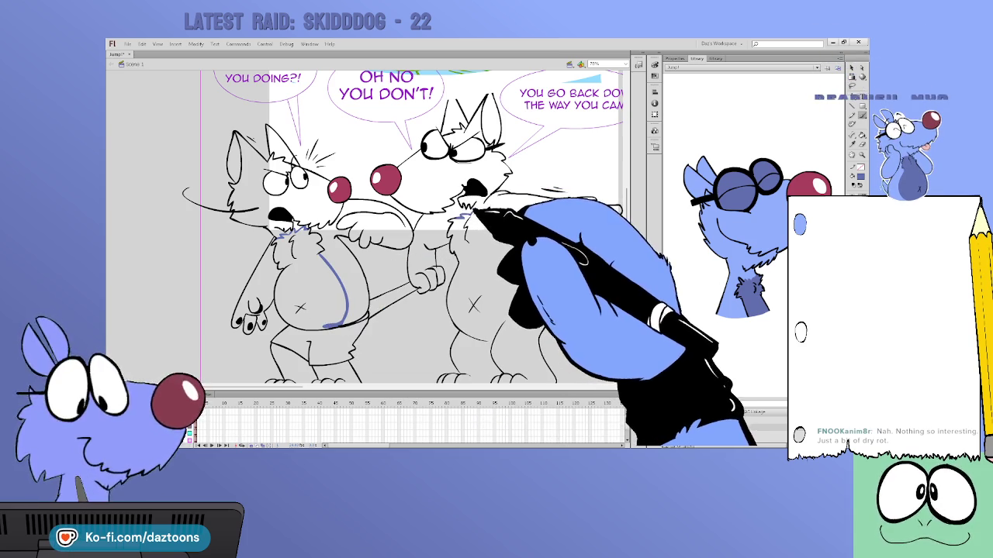
{"action": "left_click_drag", "start_coordinate": [501, 233], "coordinate": [516, 297]}
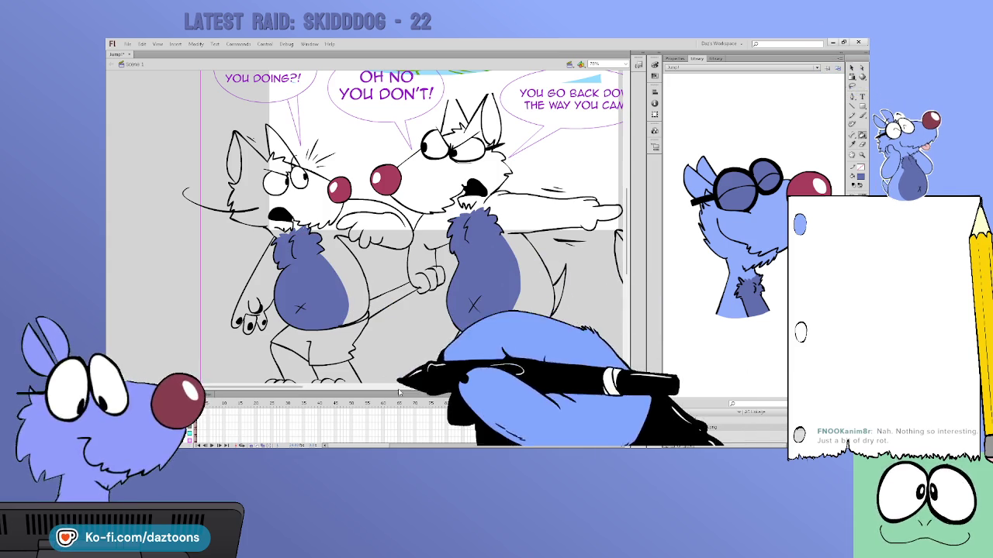
{"action": "scroll", "coordinate": [360, 296], "scroll_direction": "right", "scroll_amount": 2}
{"action": "scroll", "coordinate": [385, 370], "scroll_direction": "right", "scroll_amount": 3}
- Brush blue outlines on the middle wolf's chest, belly and arm edge
{"action": "scroll", "coordinate": [364, 256], "scroll_direction": "right", "scroll_amount": 1}
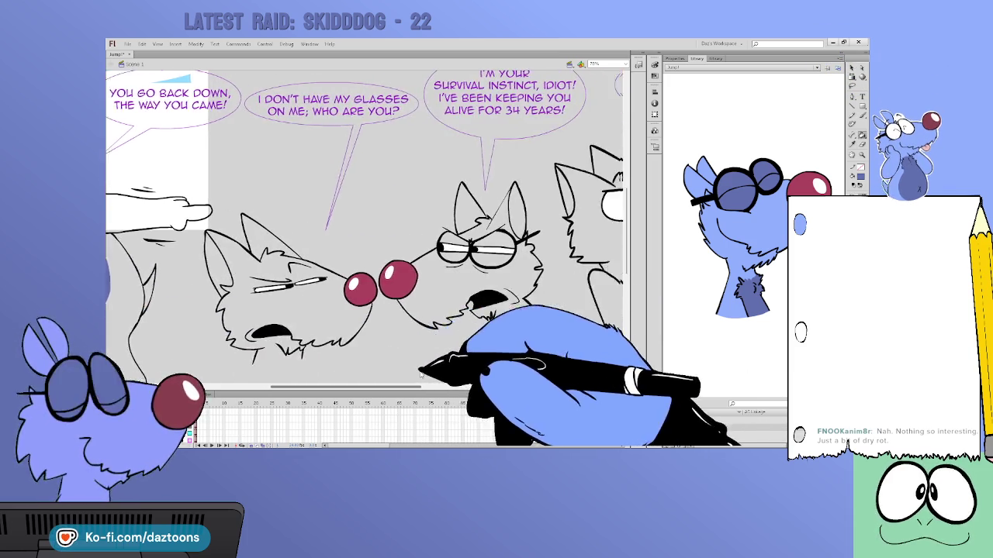
{"action": "scroll", "coordinate": [365, 256], "scroll_direction": "right", "scroll_amount": 4}
{"action": "scroll", "coordinate": [364, 256], "scroll_direction": "right", "scroll_amount": 1}
{"action": "scroll", "coordinate": [364, 256], "scroll_direction": "right", "scroll_amount": 1}
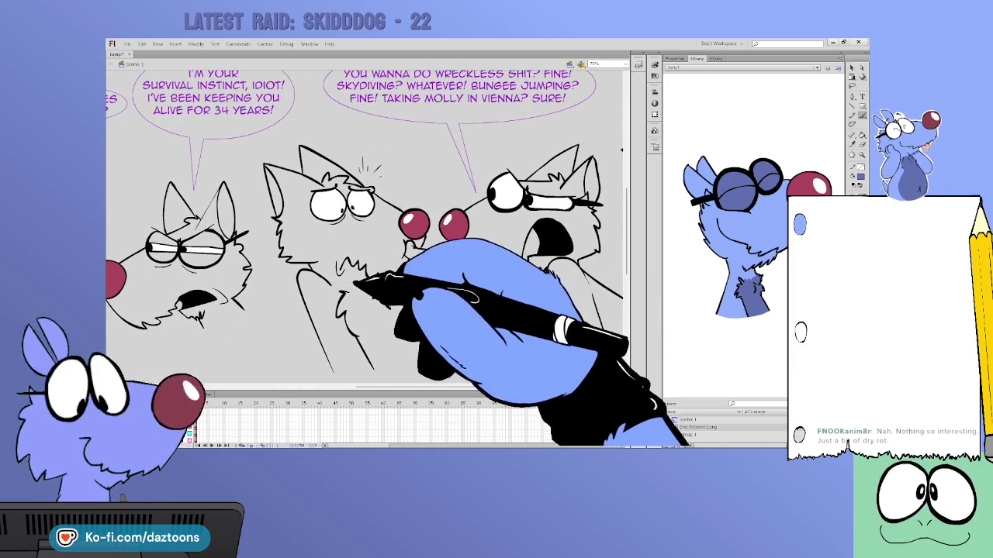
{"action": "left_click_drag", "start_coordinate": [347, 288], "coordinate": [369, 281]}
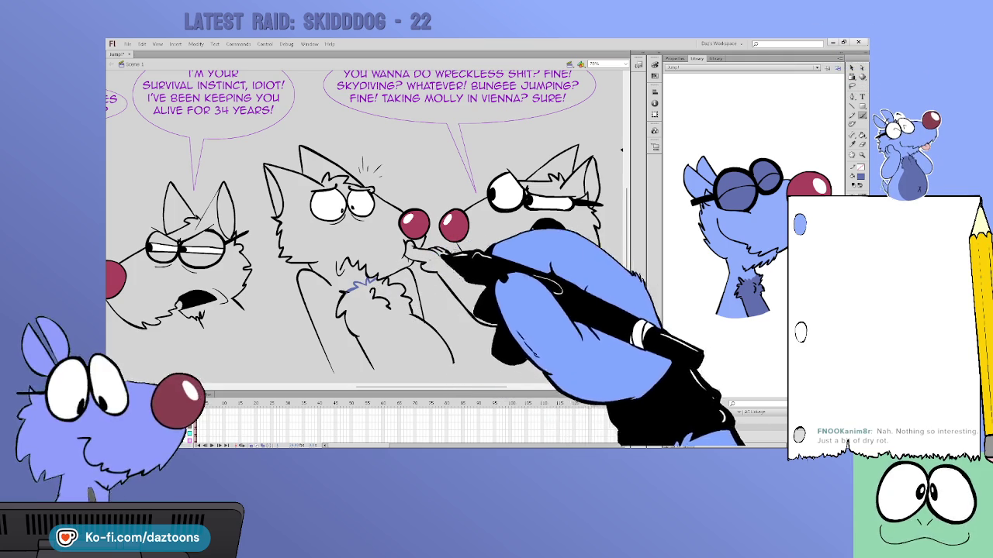
{"action": "mouse_move", "coordinate": [423, 377]}
{"action": "left_mouse_down"}
{"action": "mouse_move", "coordinate": [366, 357]}
{"action": "mouse_move", "coordinate": [422, 298]}
{"action": "left_mouse_up"}
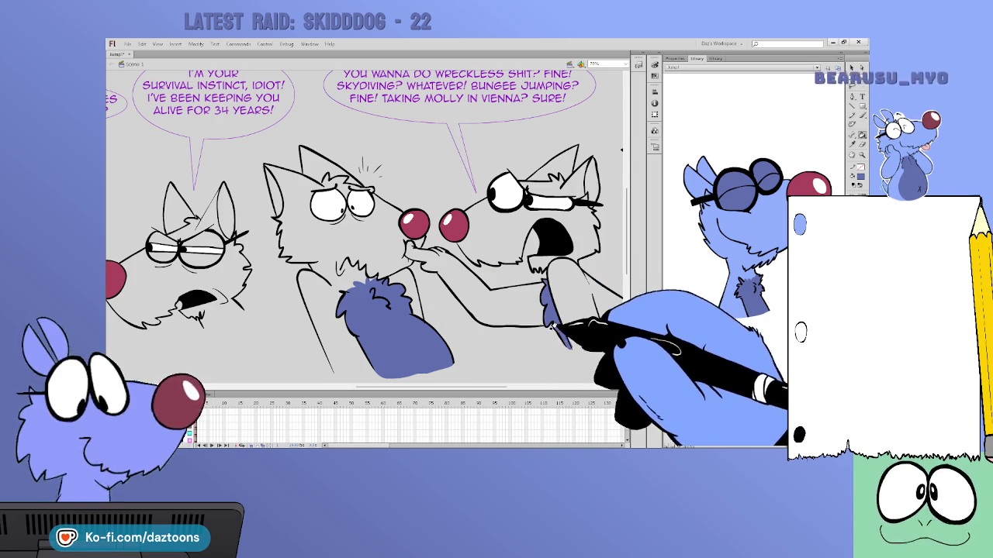
{"action": "left_click_drag", "start_coordinate": [549, 289], "coordinate": [560, 341]}
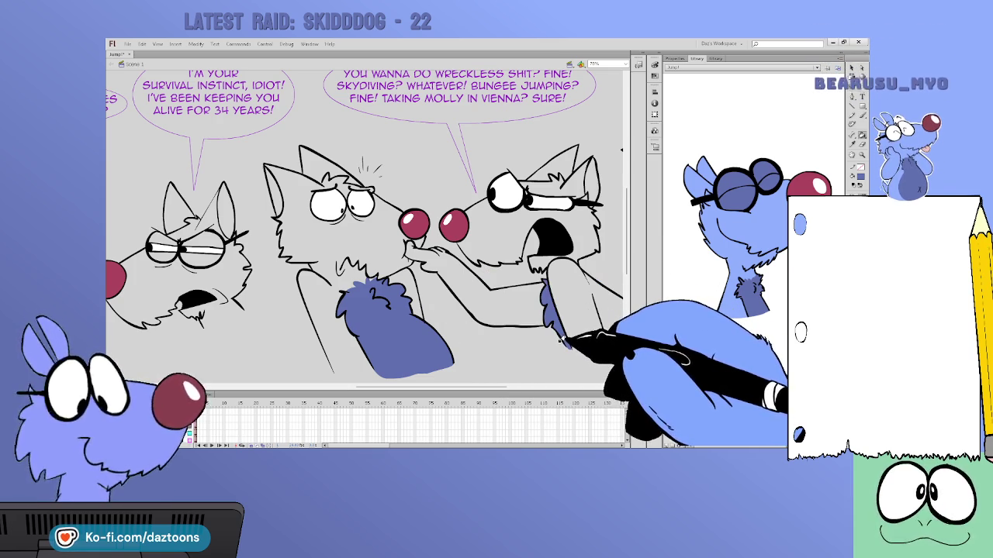
{"action": "left_click_drag", "start_coordinate": [435, 385], "coordinate": [543, 386]}
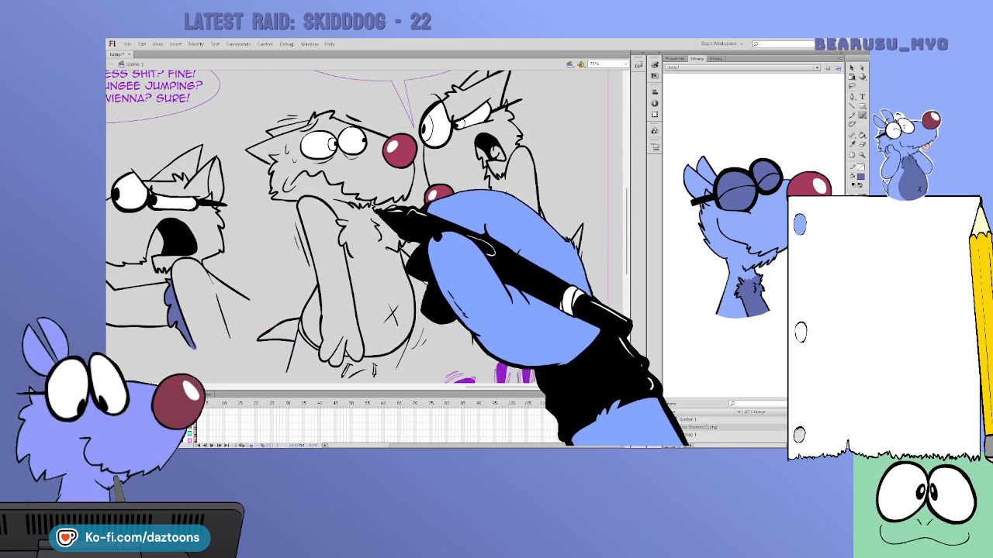
- Outline and fill the sweating wolf's chest and belly dark blue, adding belly-button X marks
{"action": "left_click_drag", "start_coordinate": [354, 221], "coordinate": [374, 214]}
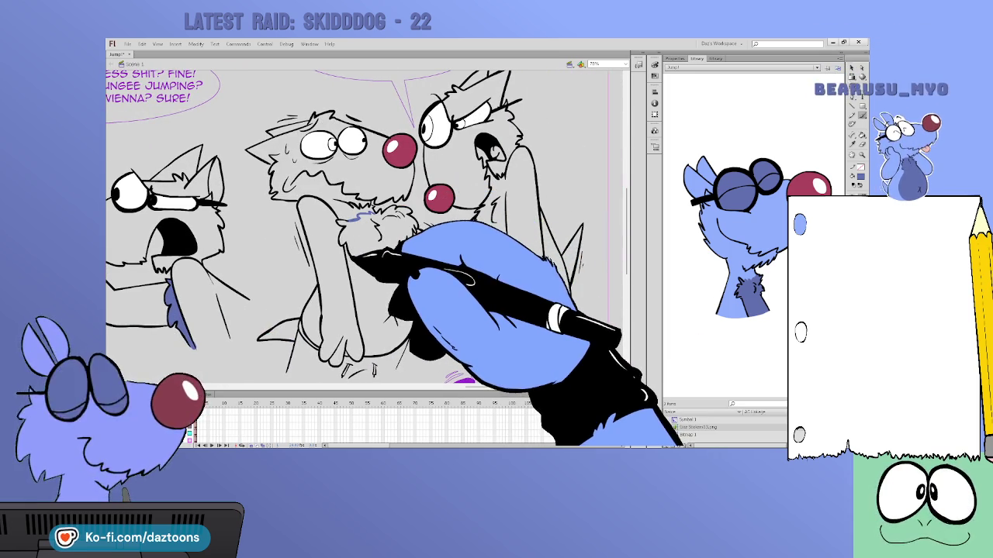
{"action": "left_click_drag", "start_coordinate": [349, 255], "coordinate": [349, 268]}
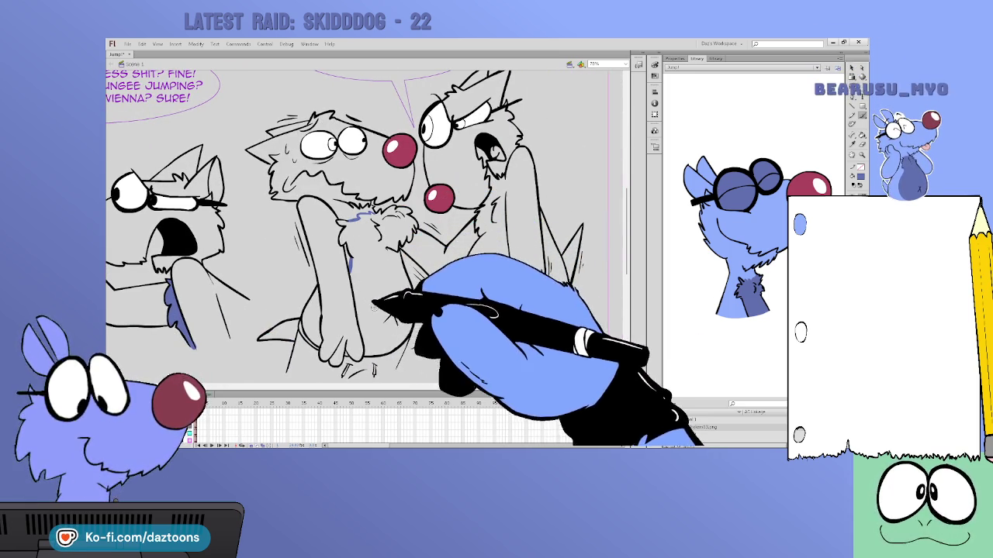
{"action": "mouse_move", "coordinate": [372, 217]}
{"action": "left_mouse_down"}
{"action": "mouse_move", "coordinate": [356, 331]}
{"action": "mouse_move", "coordinate": [398, 324]}
{"action": "left_mouse_up"}
{"action": "left_click_drag", "start_coordinate": [398, 306], "coordinate": [386, 324]}
{"action": "left_click_drag", "start_coordinate": [475, 292], "coordinate": [487, 307]}
{"action": "left_click_drag", "start_coordinate": [487, 292], "coordinate": [475, 308]}
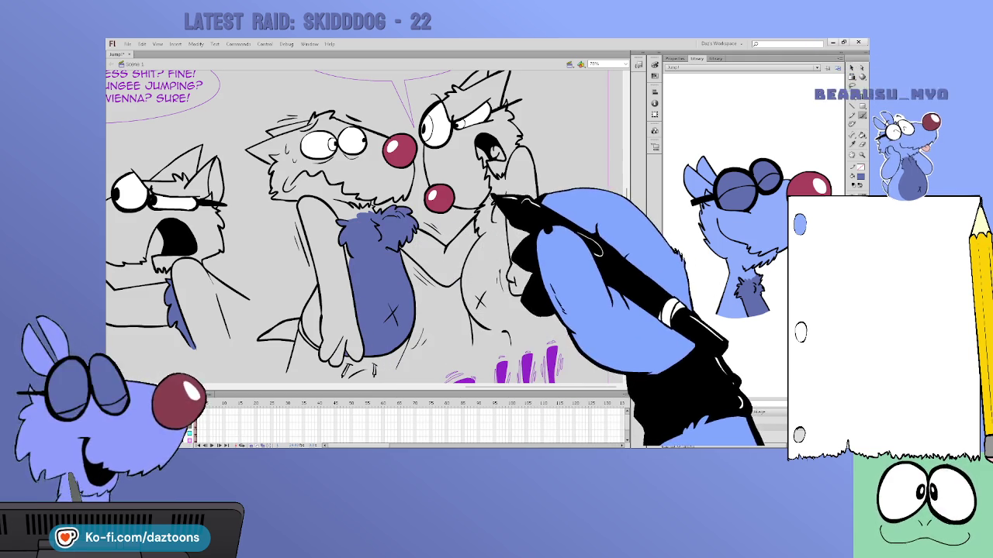
- Fill the right wolf's belly dark blue and the shouting wolf's mouth pink, then play back
{"action": "left_click_drag", "start_coordinate": [490, 197], "coordinate": [504, 194]}
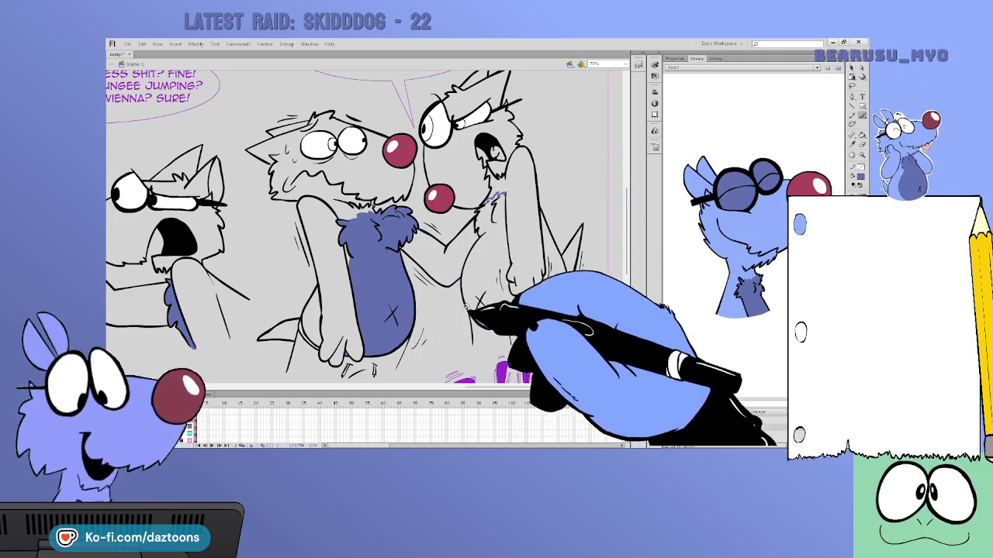
{"action": "left_click_drag", "start_coordinate": [514, 326], "coordinate": [485, 327]}
{"action": "left_click", "coordinate": [493, 321]}
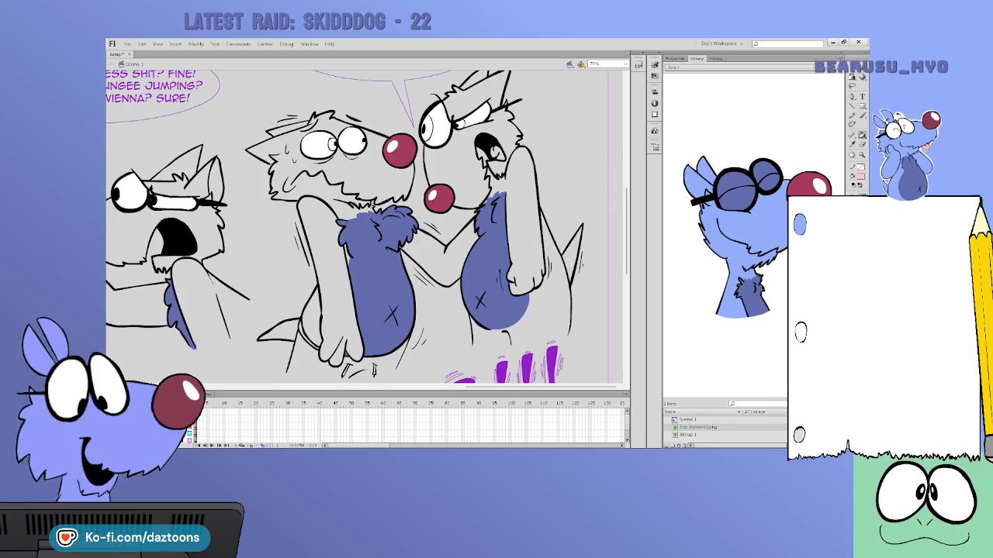
{"action": "left_click", "coordinate": [491, 152]}
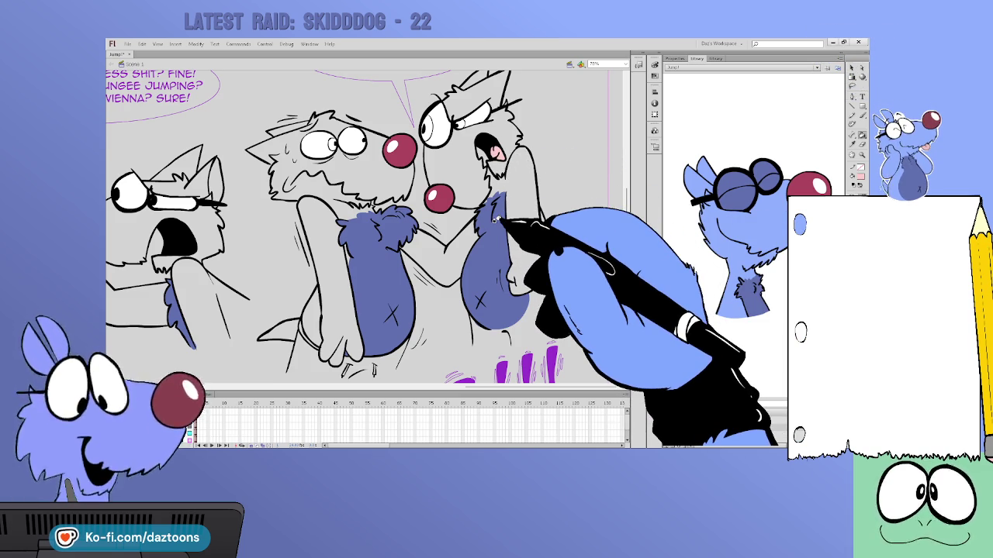
{"action": "key", "text": "Return"}
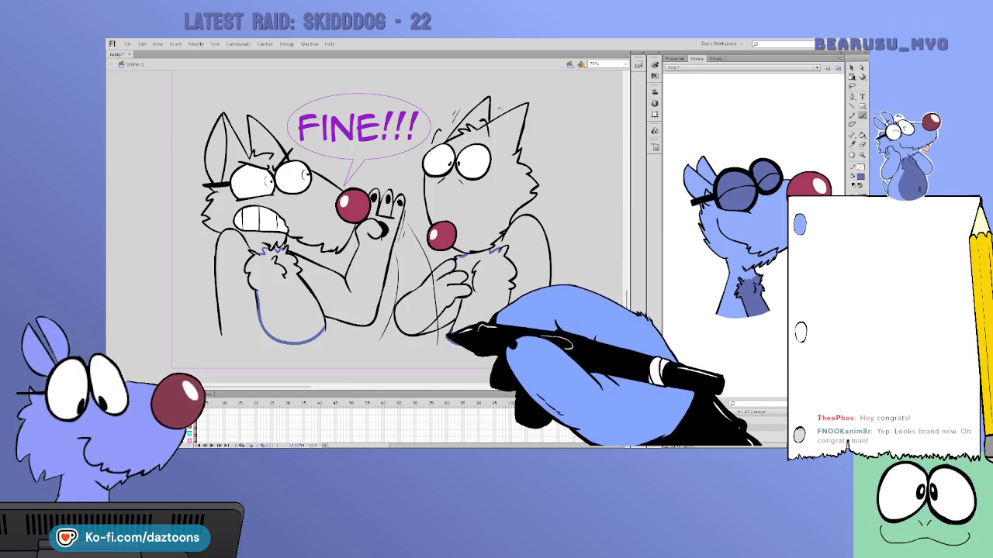
- Fill the right wolf's chest and hands dark blue, then scrub to the hilltop scene
{"action": "left_click", "coordinate": [260, 295]}
{"action": "left_click", "coordinate": [485, 275]}
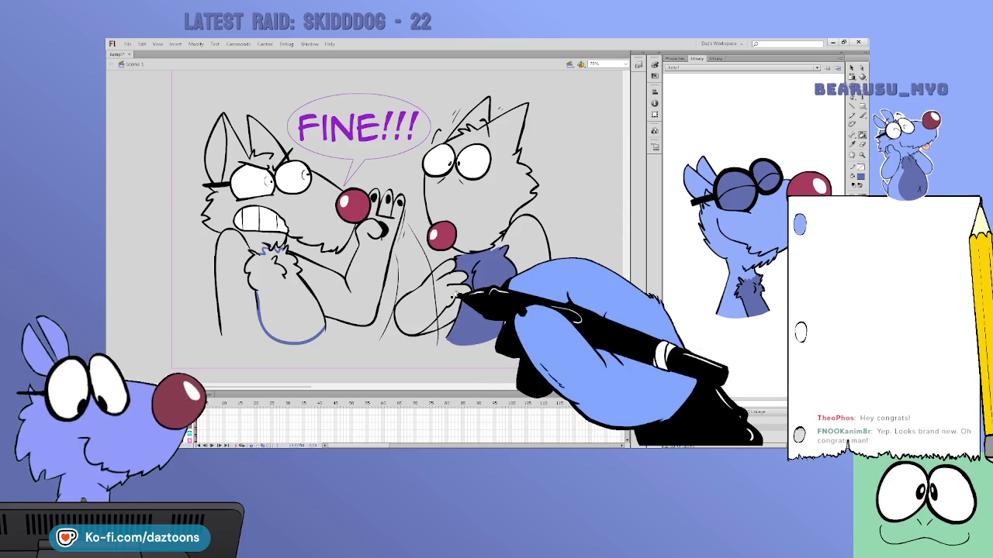
{"action": "left_click_drag", "start_coordinate": [314, 386], "coordinate": [333, 384]}
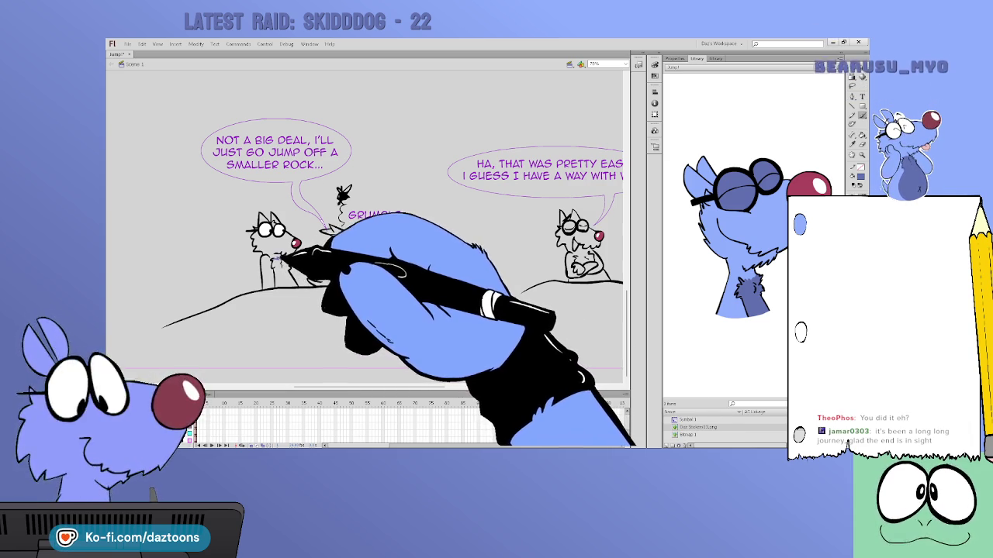
- Add motion lines near the wolf's mouth and fill the leaping wolf's chest dark blue
{"action": "left_click_drag", "start_coordinate": [288, 262], "coordinate": [321, 248]}
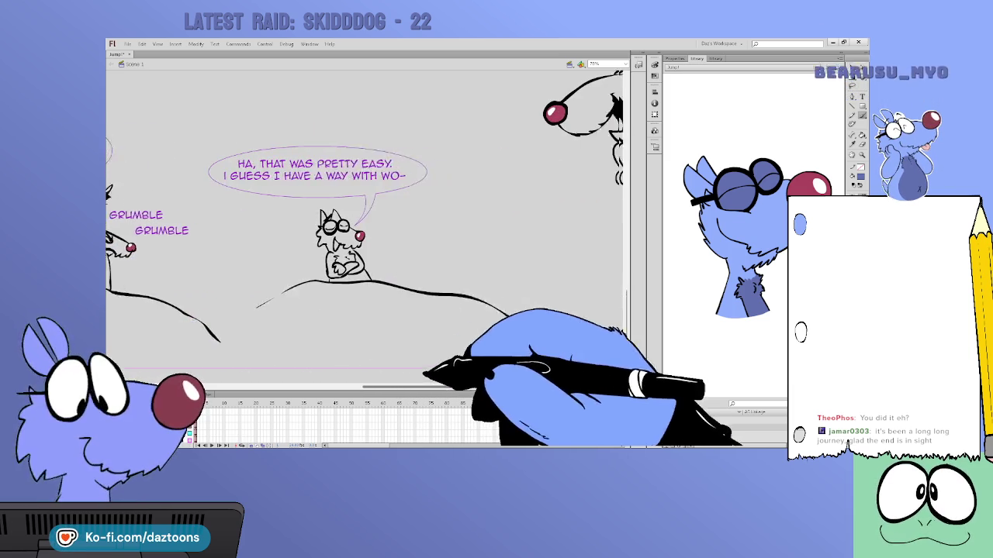
{"action": "left_click_drag", "start_coordinate": [593, 254], "coordinate": [295, 255]}
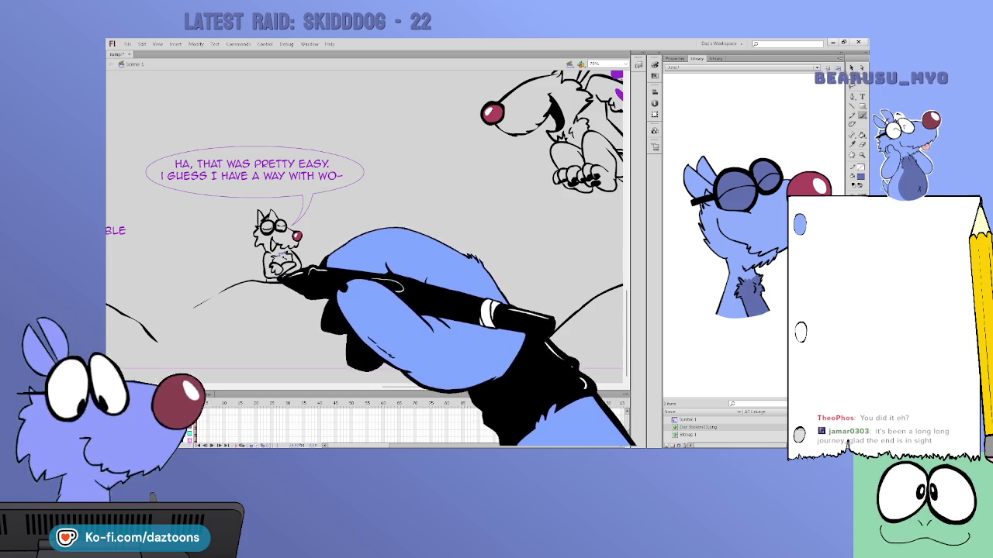
{"action": "key", "text": "Return"}
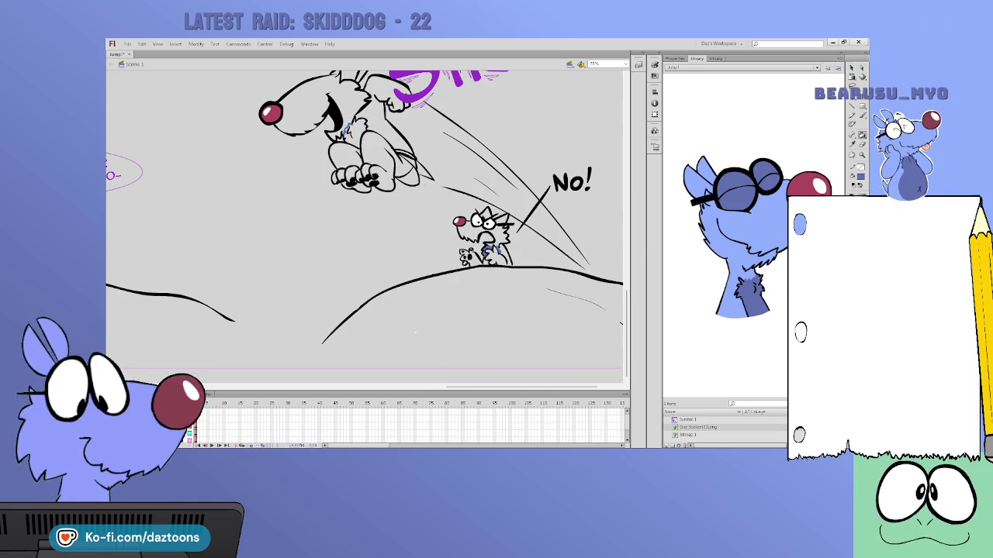
{"action": "left_click", "coordinate": [350, 134]}
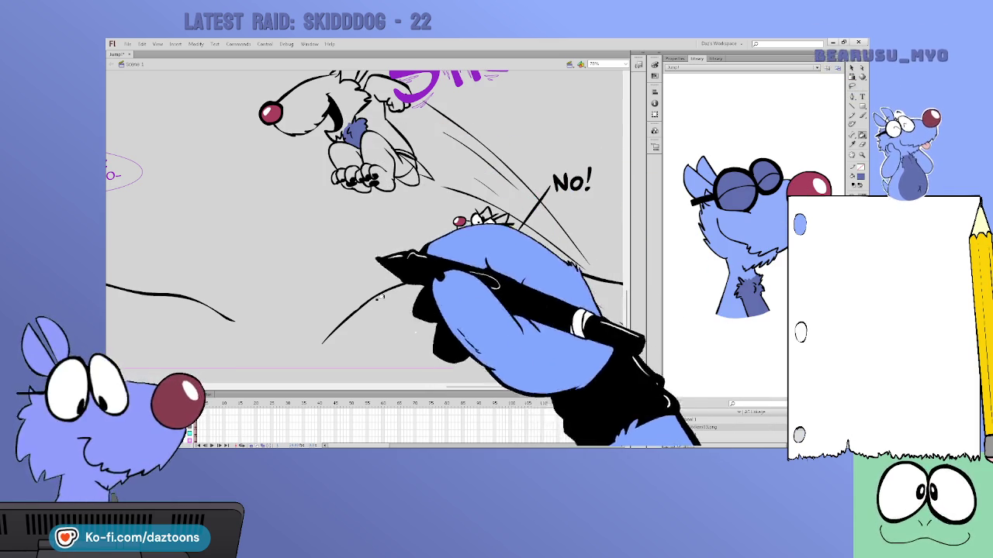
{"action": "left_click_drag", "start_coordinate": [435, 401], "coordinate": [332, 410]}
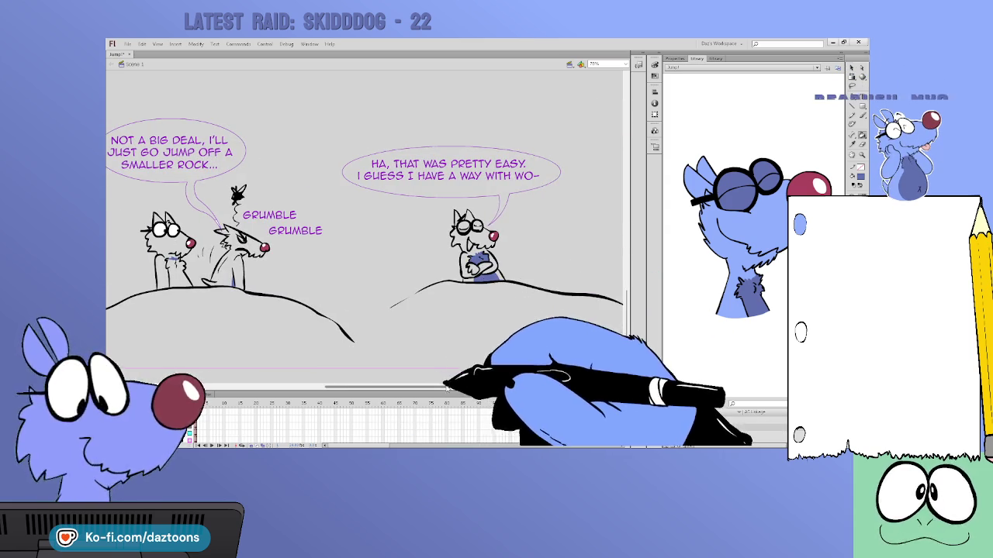
- Scroll the stage back to the forest-and-boulder panel with the WHOA bubble
{"action": "scroll", "coordinate": [353, 365], "scroll_direction": "left", "scroll_amount": 5}
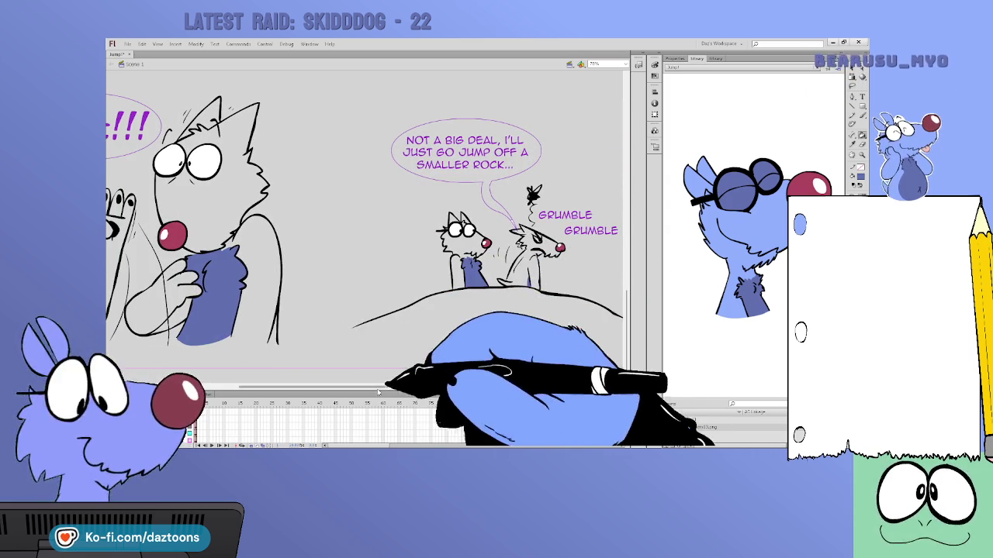
{"action": "scroll", "coordinate": [365, 384], "scroll_direction": "left", "scroll_amount": 2}
{"action": "left_click_drag", "start_coordinate": [365, 386], "coordinate": [331, 388]}
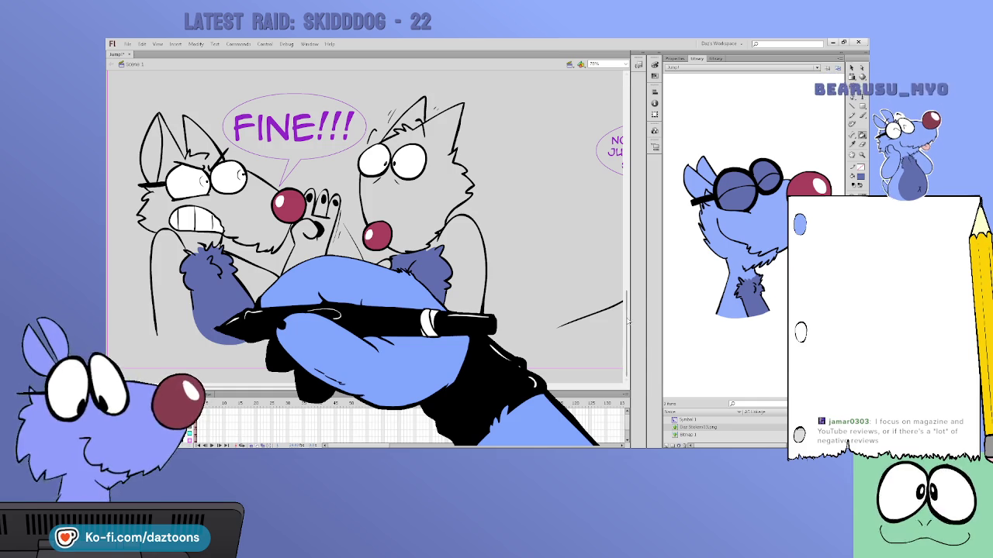
{"action": "left_click_drag", "start_coordinate": [628, 321], "coordinate": [621, 85]}
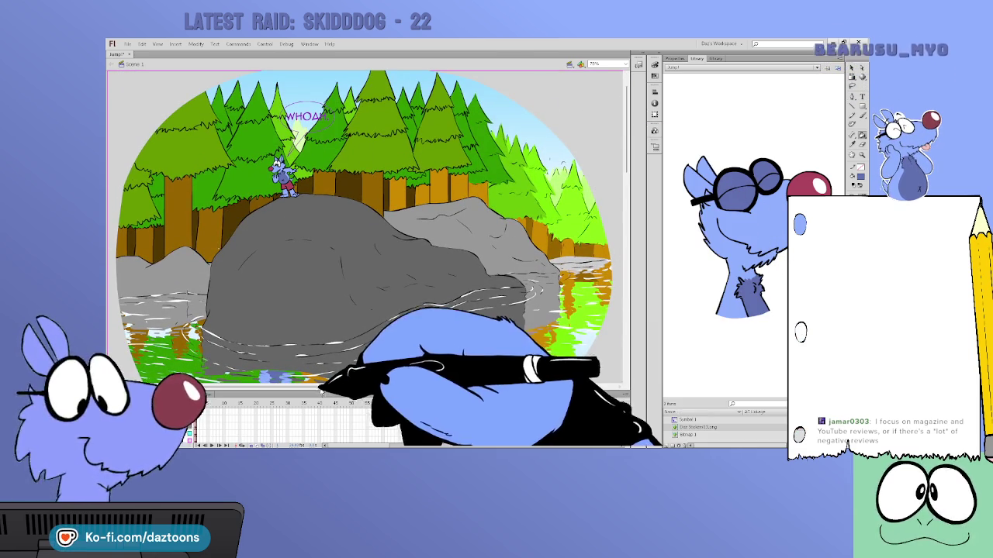
- Fill the thinking wolf's shorts maroon in the 'biggest jump' panel
{"action": "mouse_move", "coordinate": [254, 386]}
{"action": "left_mouse_down"}
{"action": "mouse_move", "coordinate": [389, 386]}
{"action": "mouse_move", "coordinate": [363, 386]}
{"action": "left_mouse_up"}
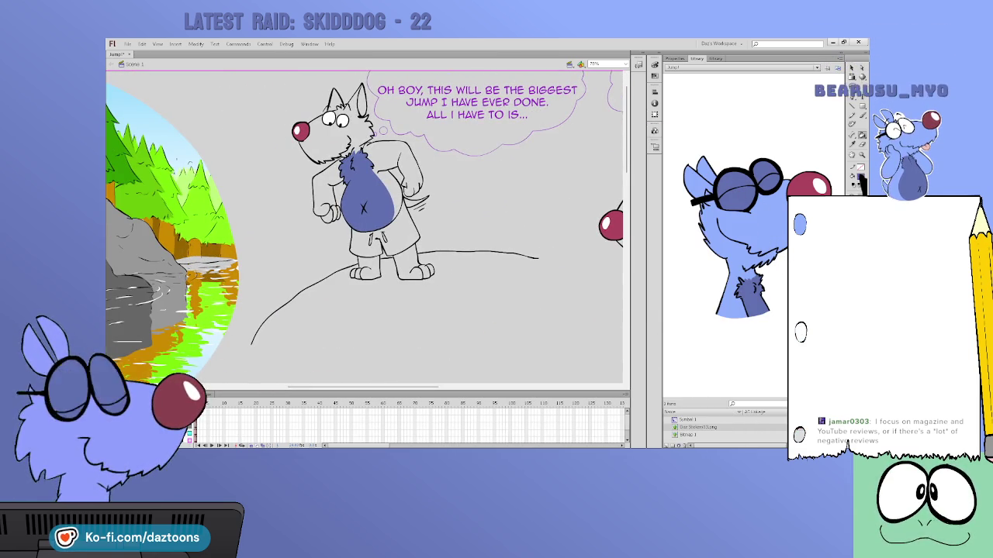
{"action": "left_click", "coordinate": [384, 241]}
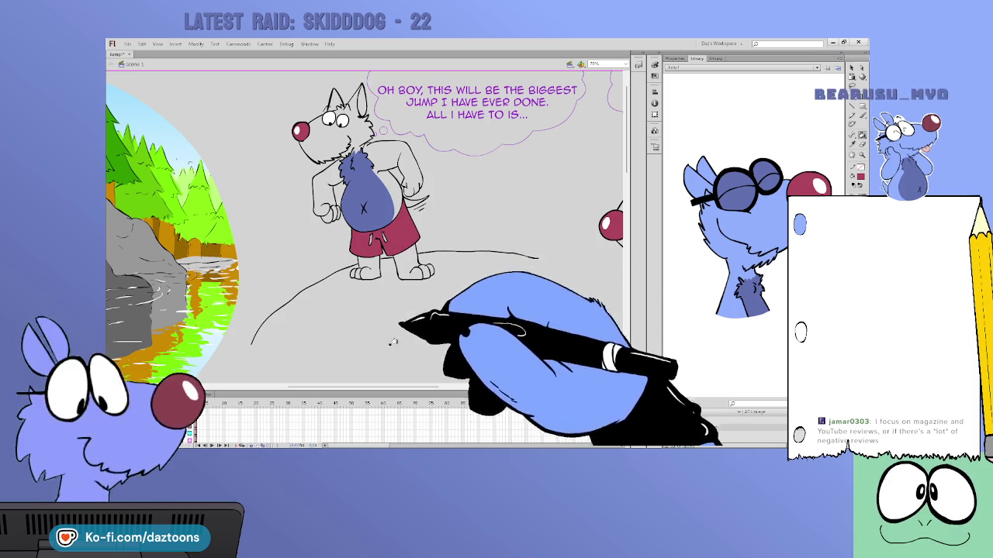
{"action": "mouse_move", "coordinate": [365, 387]}
{"action": "left_mouse_down"}
{"action": "mouse_move", "coordinate": [418, 387]}
{"action": "mouse_move", "coordinate": [283, 386]}
{"action": "mouse_move", "coordinate": [418, 394]}
{"action": "mouse_move", "coordinate": [335, 399]}
{"action": "mouse_move", "coordinate": [310, 396]}
{"action": "mouse_move", "coordinate": [435, 392]}
{"action": "left_mouse_up"}
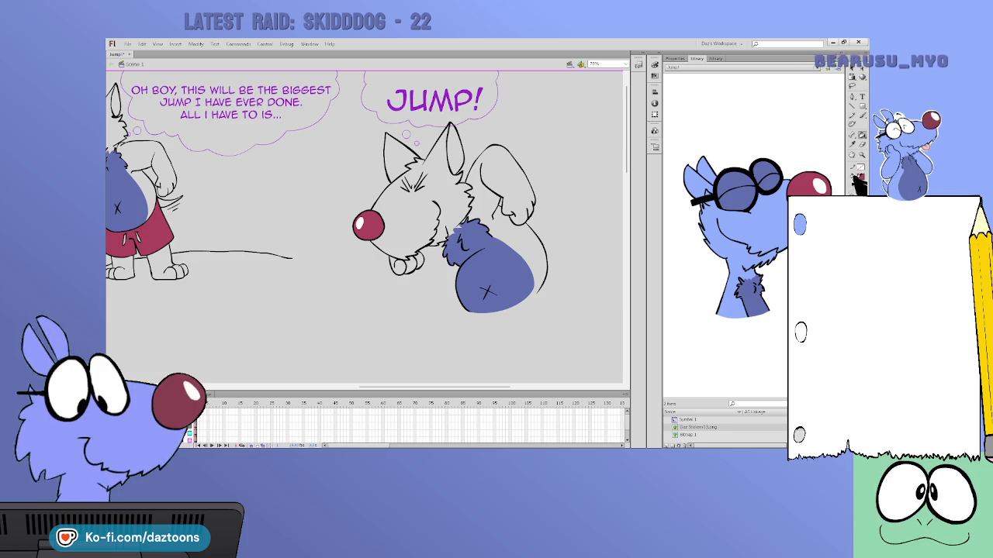
- Fill the sweating middle wolf's shorts maroon in the three-wolf panel and play the animation
{"action": "scroll", "coordinate": [481, 356], "scroll_direction": "down", "scroll_amount": 5}
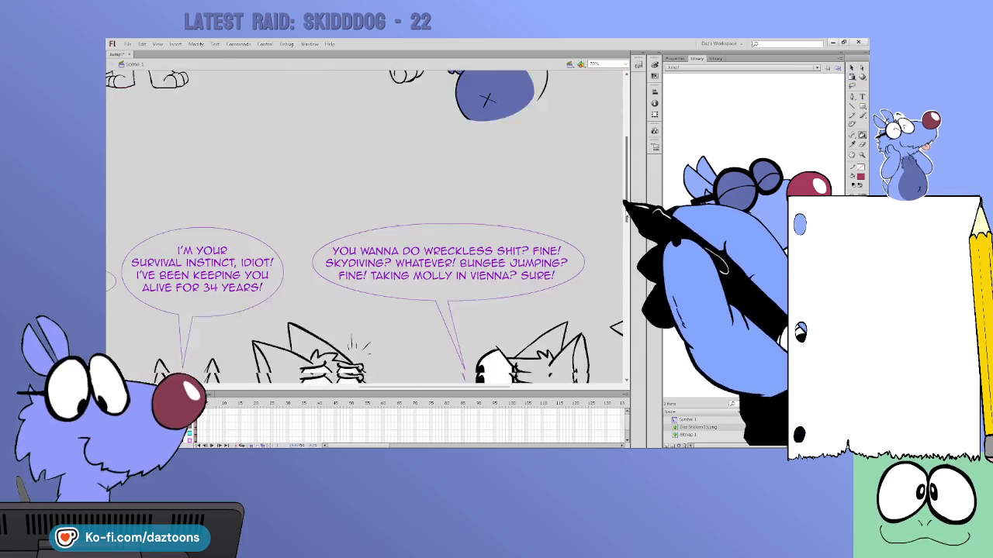
{"action": "scroll", "coordinate": [481, 356], "scroll_direction": "down", "scroll_amount": 5}
{"action": "scroll", "coordinate": [481, 356], "scroll_direction": "down", "scroll_amount": 2}
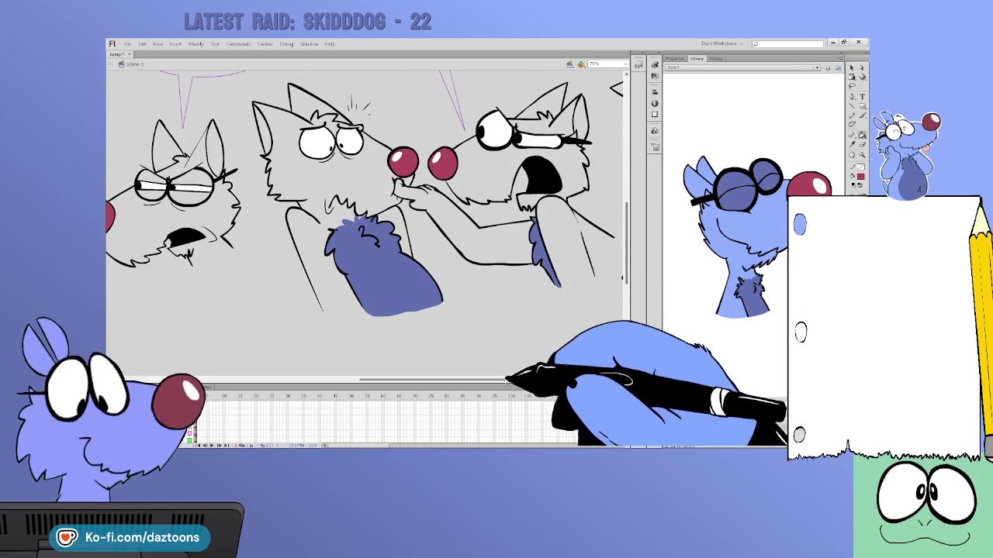
{"action": "scroll", "coordinate": [481, 357], "scroll_direction": "right", "scroll_amount": 6}
{"action": "scroll", "coordinate": [364, 225], "scroll_direction": "right", "scroll_amount": 1}
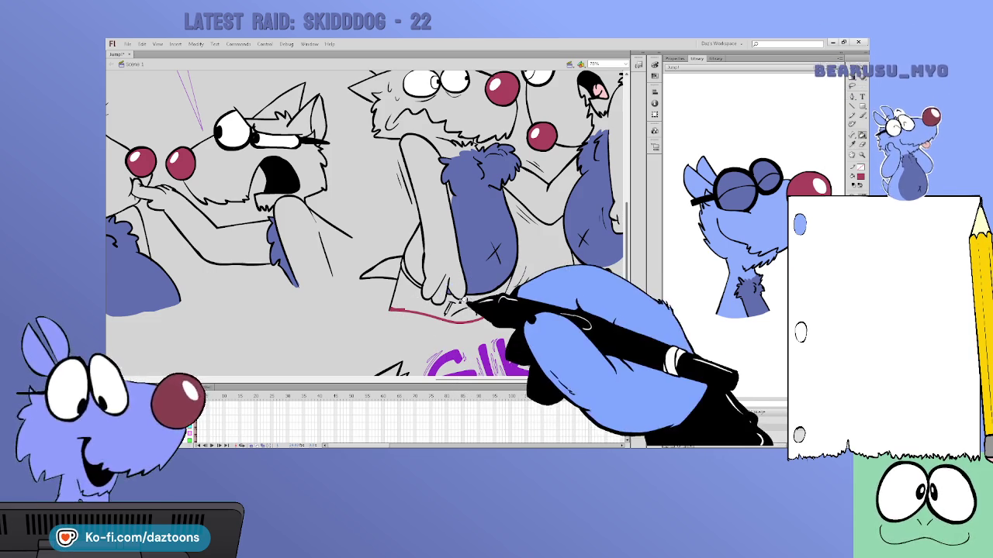
{"action": "left_click", "coordinate": [465, 298]}
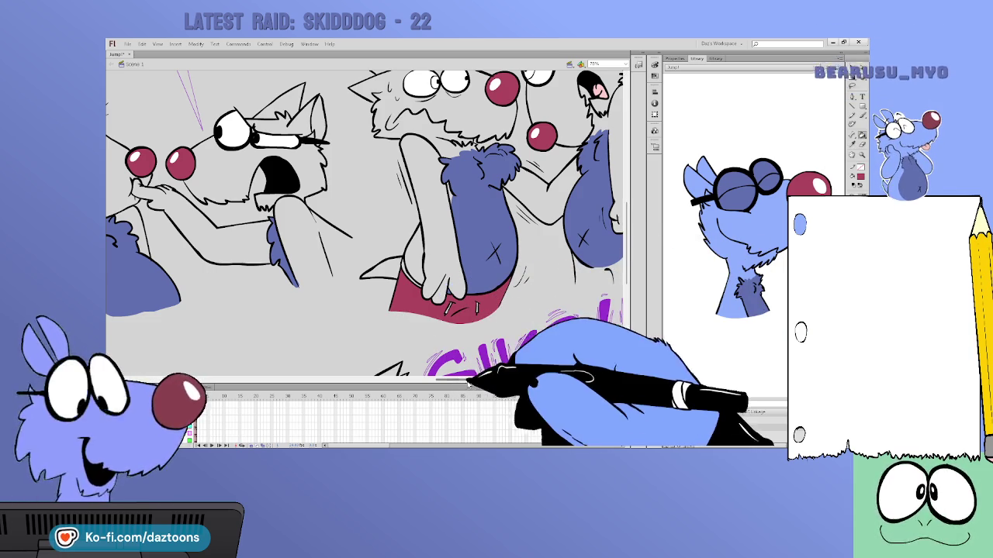
{"action": "key", "text": "Return"}
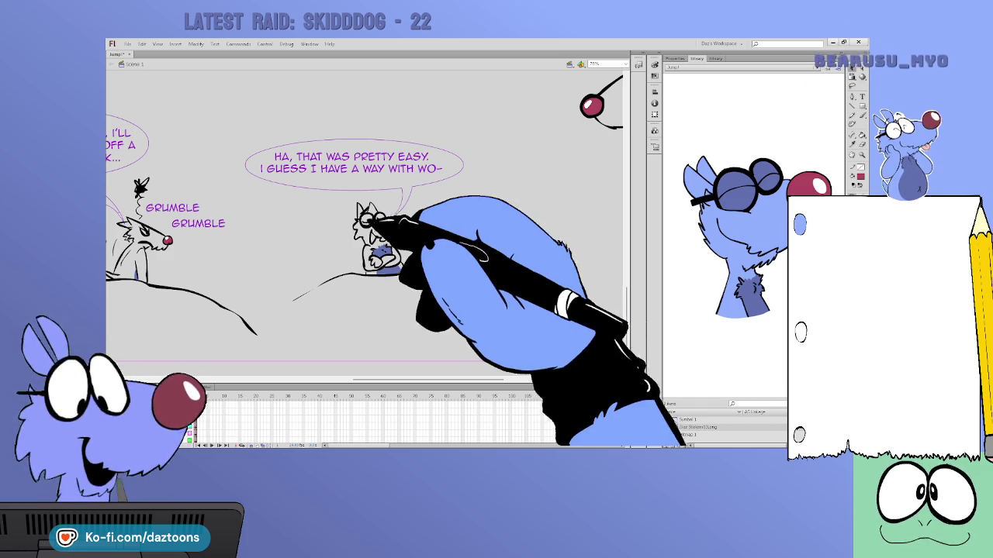
- Switch to the Selection tool and scroll back across the panels to the forest 'WHOA' panel
{"action": "key", "text": "v"}
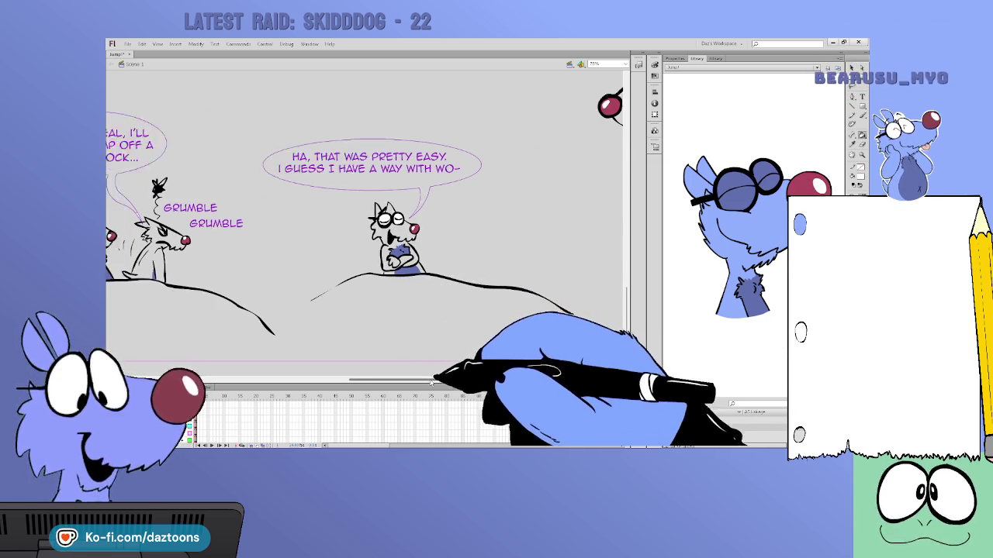
{"action": "left_click_drag", "start_coordinate": [419, 381], "coordinate": [357, 380]}
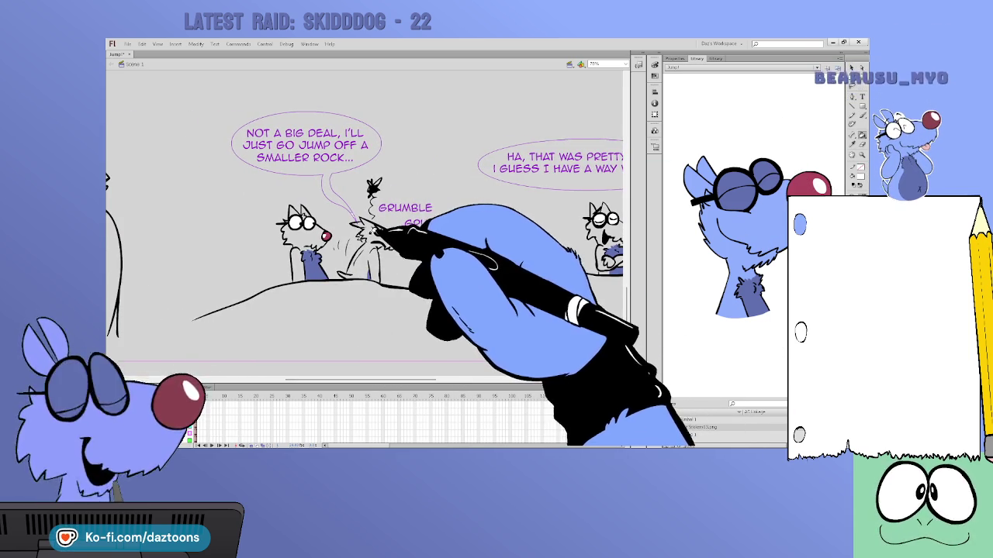
{"action": "mouse_move", "coordinate": [419, 380]}
{"action": "left_mouse_down"}
{"action": "mouse_move", "coordinate": [349, 380]}
{"action": "mouse_move", "coordinate": [578, 380]}
{"action": "left_mouse_up"}
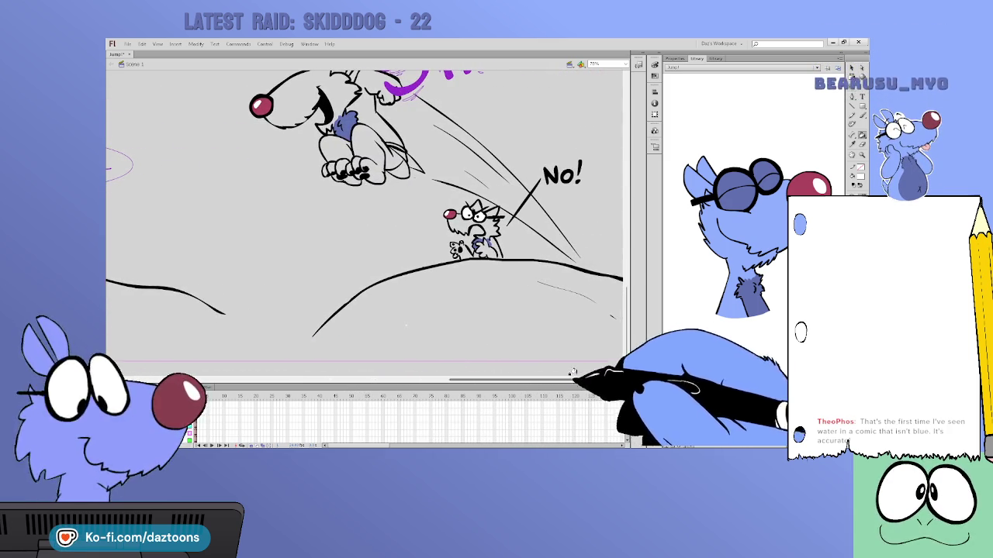
{"action": "mouse_move", "coordinate": [387, 194]}
{"action": "left_mouse_down"}
{"action": "mouse_move", "coordinate": [391, 256]}
{"action": "mouse_move", "coordinate": [453, 310]}
{"action": "mouse_move", "coordinate": [481, 357]}
{"action": "left_mouse_up"}
{"action": "scroll", "coordinate": [364, 225], "scroll_direction": "up", "scroll_amount": 1}
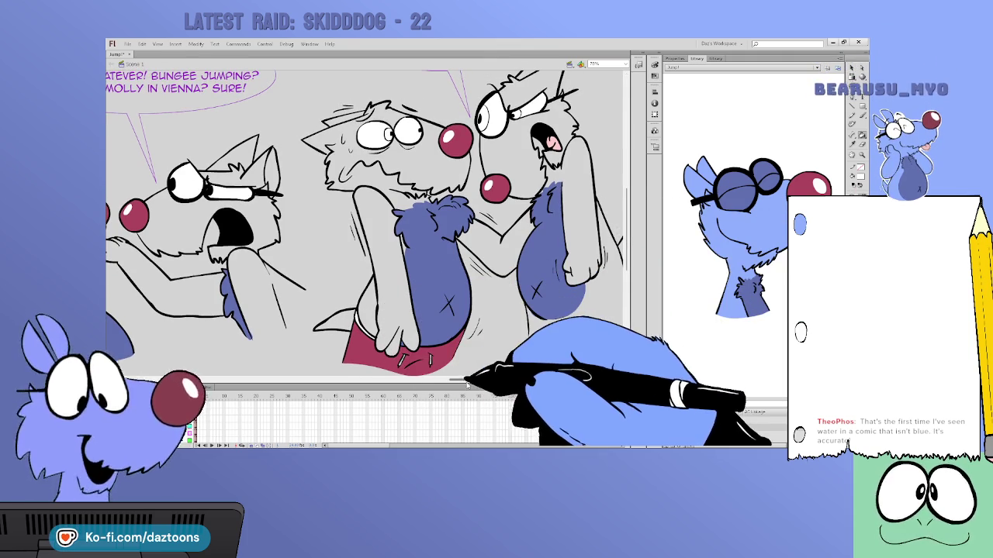
{"action": "left_click_drag", "start_coordinate": [475, 380], "coordinate": [210, 380]}
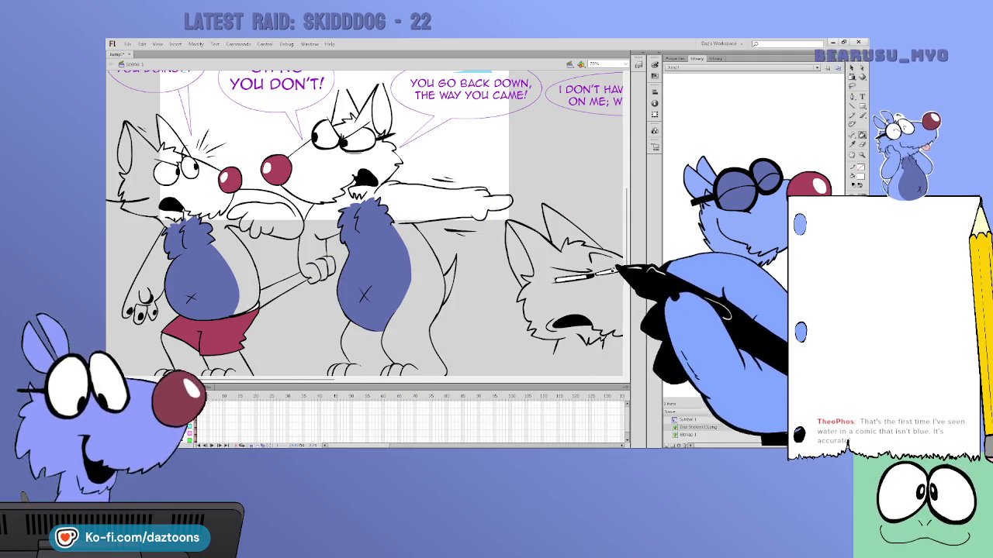
{"action": "left_click_drag", "start_coordinate": [626, 256], "coordinate": [625, 159]}
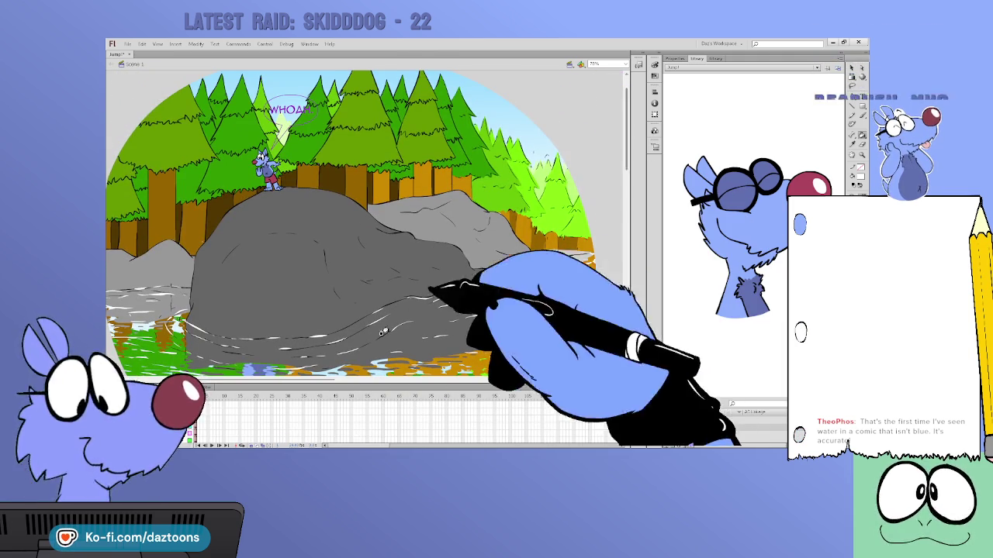
- Outline the fur patch on the wolf's arm and fill it dark blue
{"action": "left_click_drag", "start_coordinate": [341, 380], "coordinate": [448, 380]}
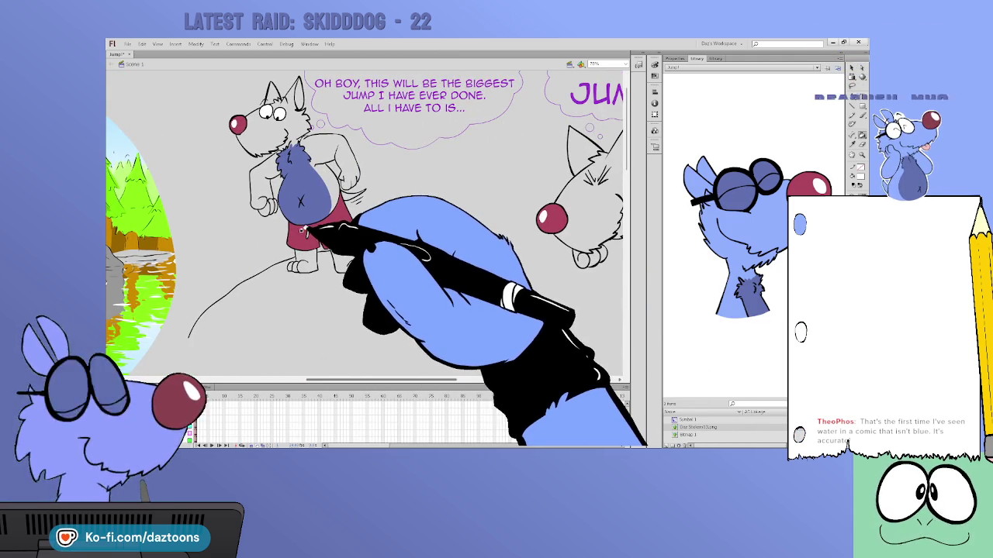
{"action": "left_click_drag", "start_coordinate": [384, 380], "coordinate": [541, 379]}
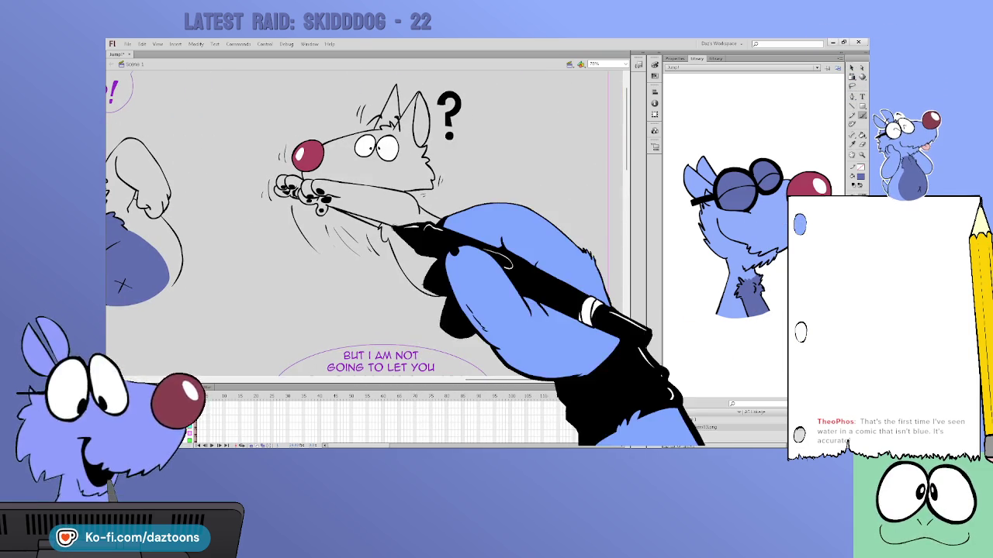
{"action": "mouse_move", "coordinate": [393, 228]}
{"action": "left_mouse_down"}
{"action": "mouse_move", "coordinate": [450, 255]}
{"action": "mouse_move", "coordinate": [469, 278]}
{"action": "left_mouse_up"}
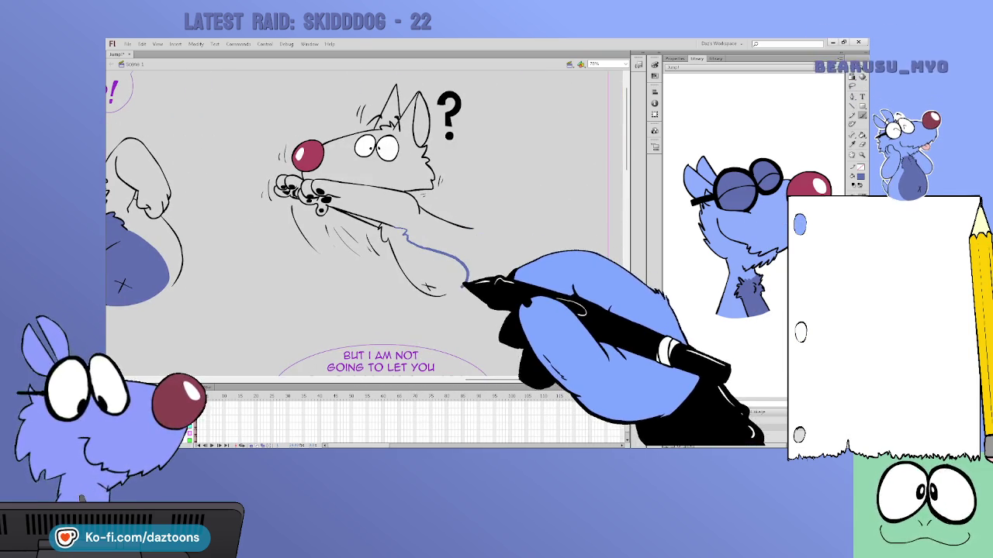
{"action": "key", "text": "k"}
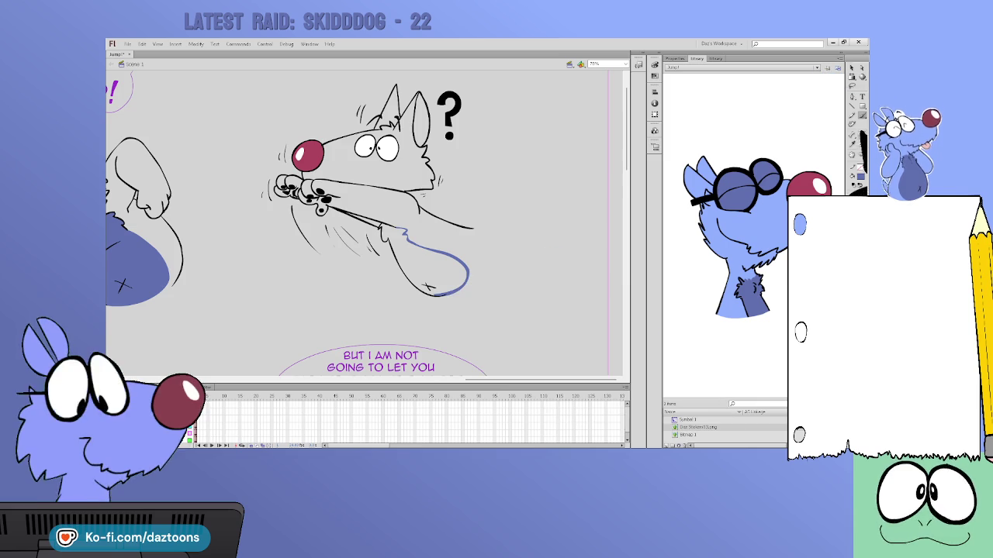
{"action": "left_click", "coordinate": [423, 273]}
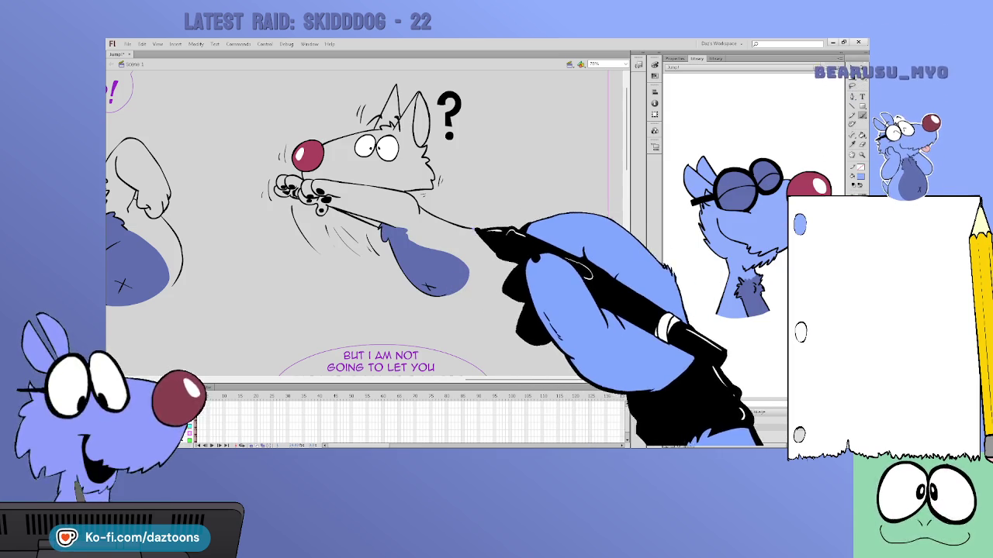
- Fill the wolf's head, arm and nose tip light blue and outline the jumping wolf's belly edge
{"action": "left_click_drag", "start_coordinate": [468, 228], "coordinate": [469, 273]}
{"action": "left_click", "coordinate": [861, 135]}
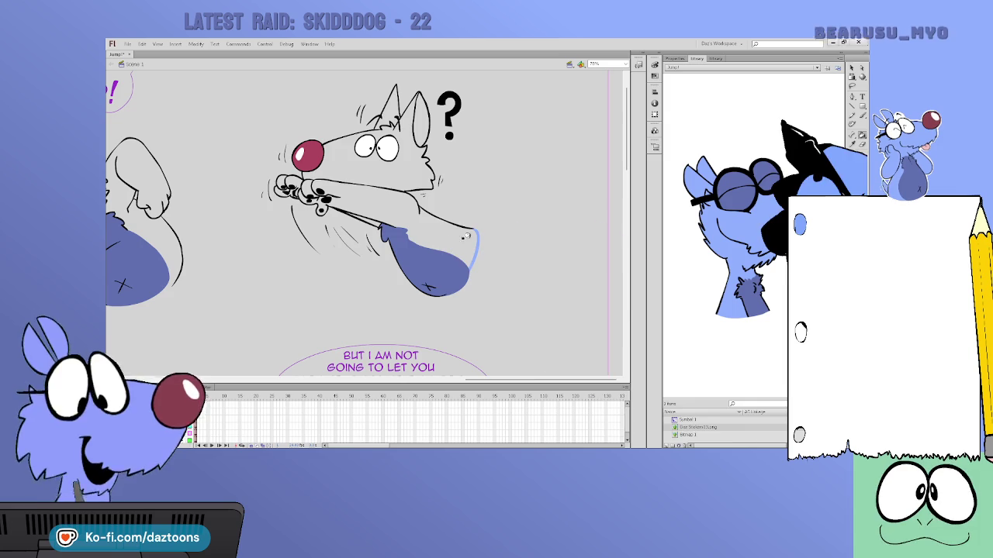
{"action": "left_click", "coordinate": [417, 132]}
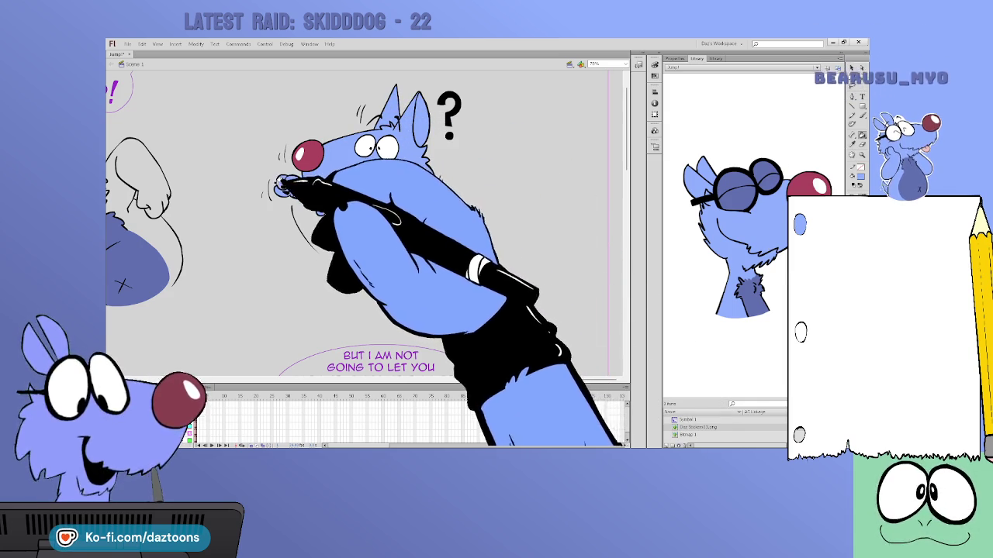
{"action": "left_click", "coordinate": [280, 187]}
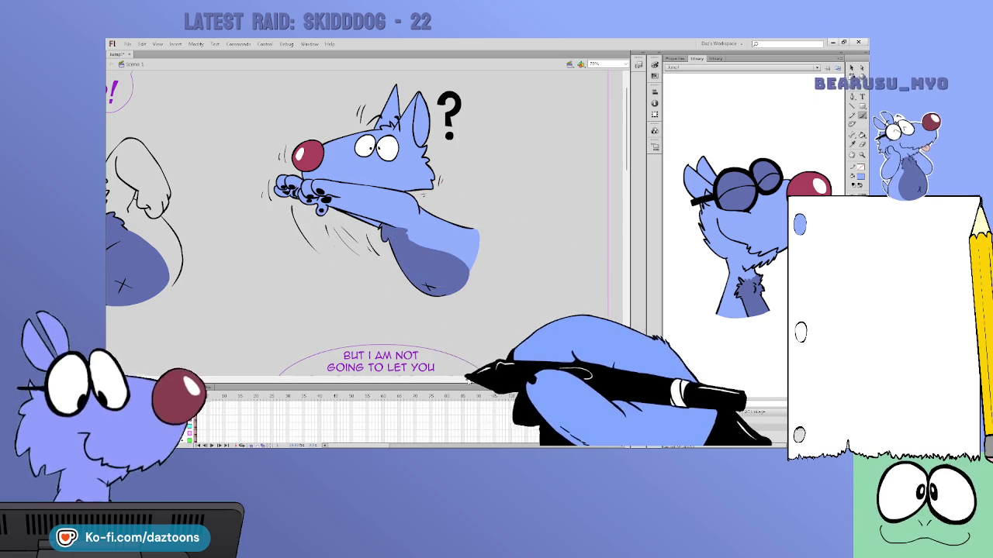
{"action": "scroll", "coordinate": [364, 232], "scroll_direction": "left", "scroll_amount": 5}
{"action": "scroll", "coordinate": [364, 233], "scroll_direction": "left", "scroll_amount": 3}
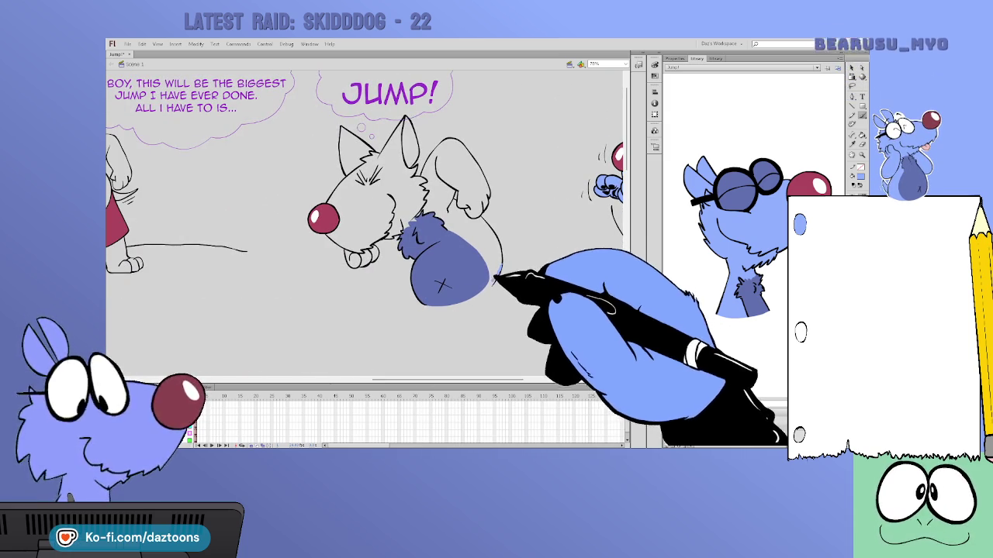
{"action": "left_click_drag", "start_coordinate": [503, 263], "coordinate": [487, 286]}
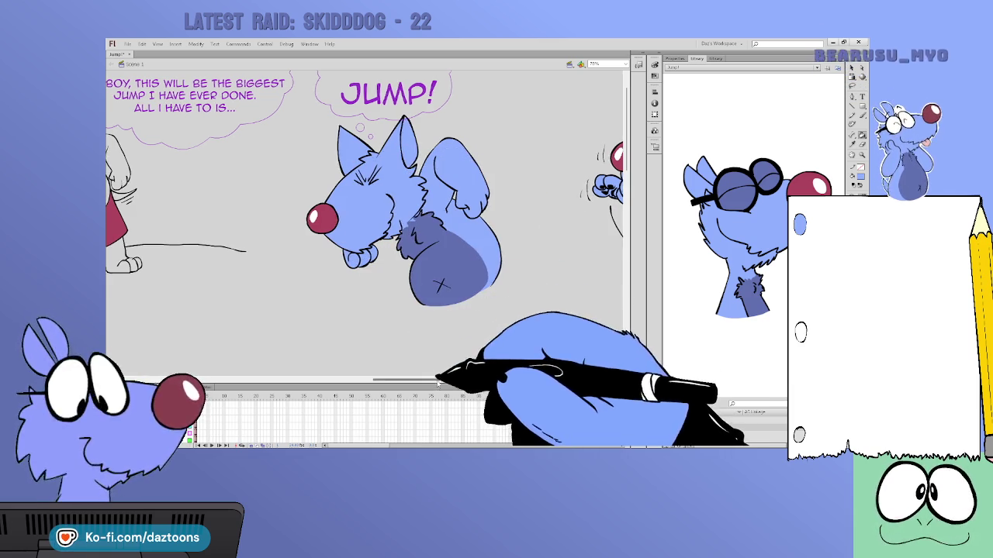
{"action": "scroll", "coordinate": [294, 365], "scroll_direction": "left", "scroll_amount": 10}
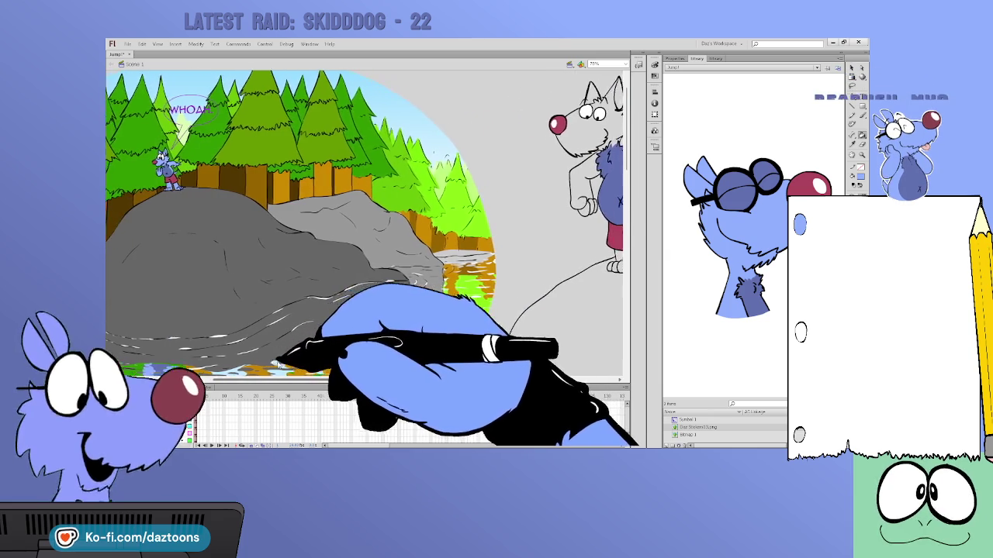
{"action": "scroll", "coordinate": [349, 326], "scroll_direction": "right", "scroll_amount": 5}
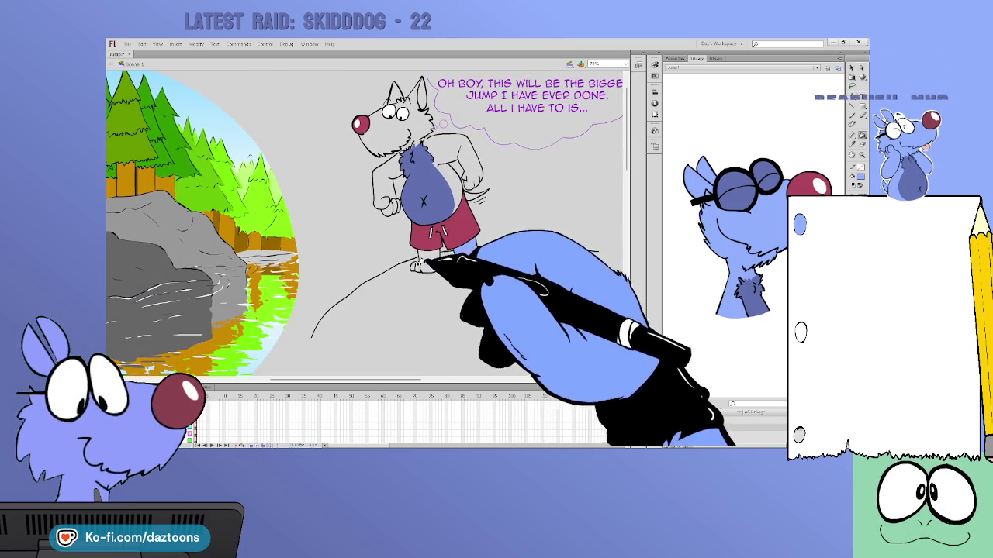
- Fill the wolf's arms, shoulder, feet and both ears light blue
{"action": "left_click", "coordinate": [388, 198]}
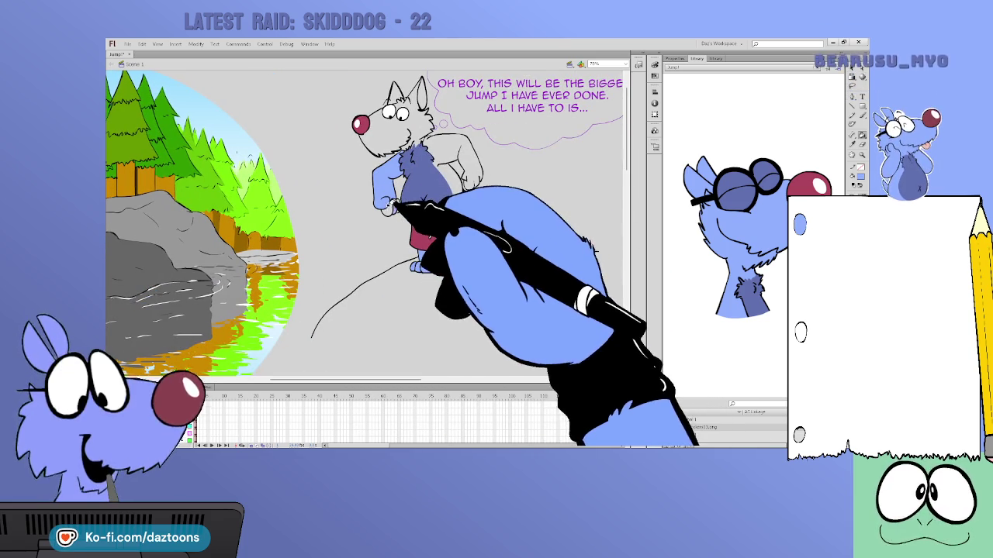
{"action": "left_click", "coordinate": [420, 265]}
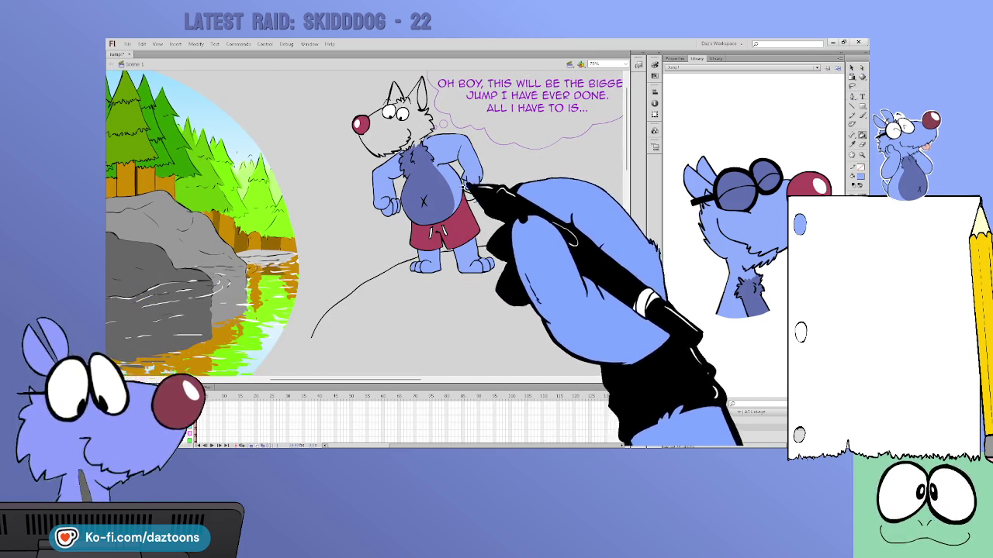
{"action": "left_click", "coordinate": [420, 95]}
{"action": "left_click", "coordinate": [396, 92]}
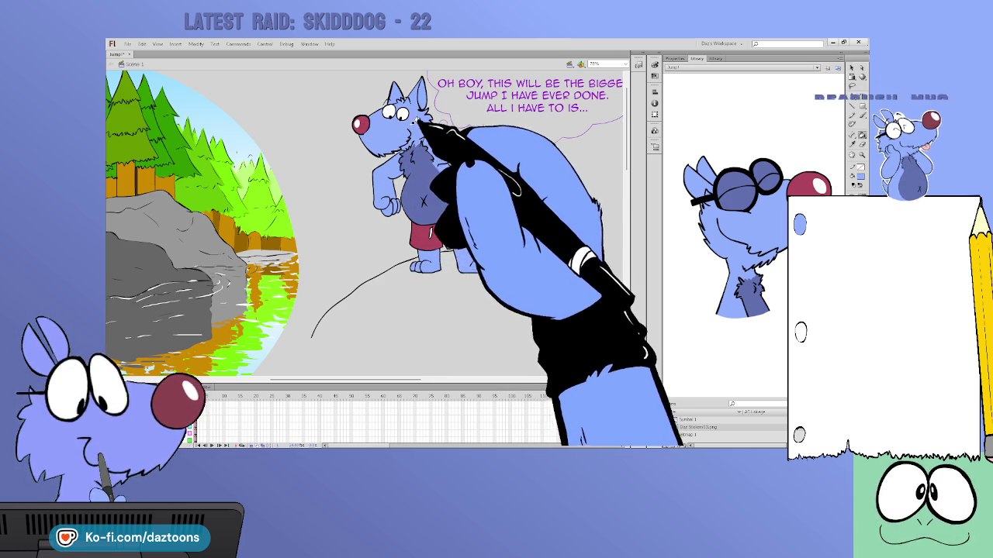
{"action": "scroll", "coordinate": [365, 225], "scroll_direction": "right", "scroll_amount": 5}
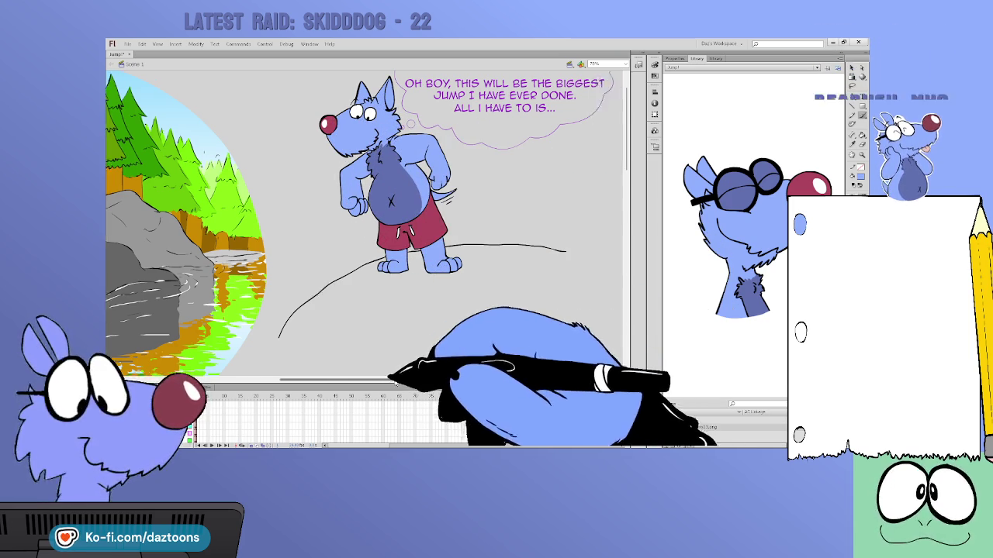
{"action": "scroll", "coordinate": [365, 224], "scroll_direction": "right", "scroll_amount": 5}
{"action": "scroll", "coordinate": [365, 225], "scroll_direction": "left", "scroll_amount": 5}
{"action": "scroll", "coordinate": [365, 225], "scroll_direction": "left", "scroll_amount": 5}
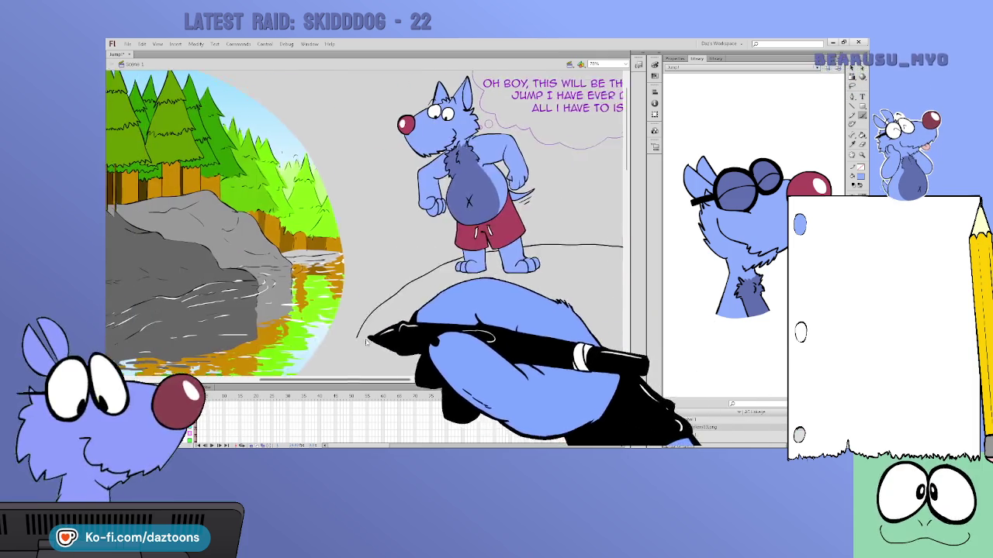
{"action": "scroll", "coordinate": [365, 225], "scroll_direction": "left", "scroll_amount": 3}
{"action": "scroll", "coordinate": [320, 355], "scroll_direction": "left", "scroll_amount": 1}
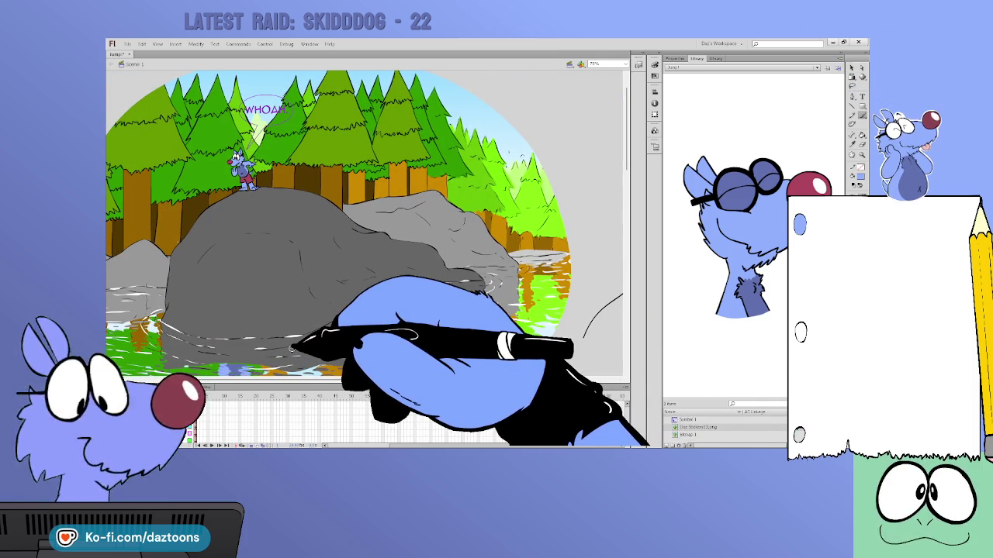
- Move down to the 'OH NO YOU DON'T!' panel and brush gaps closed around the foxes
{"action": "scroll", "coordinate": [364, 225], "scroll_direction": "down", "scroll_amount": 1}
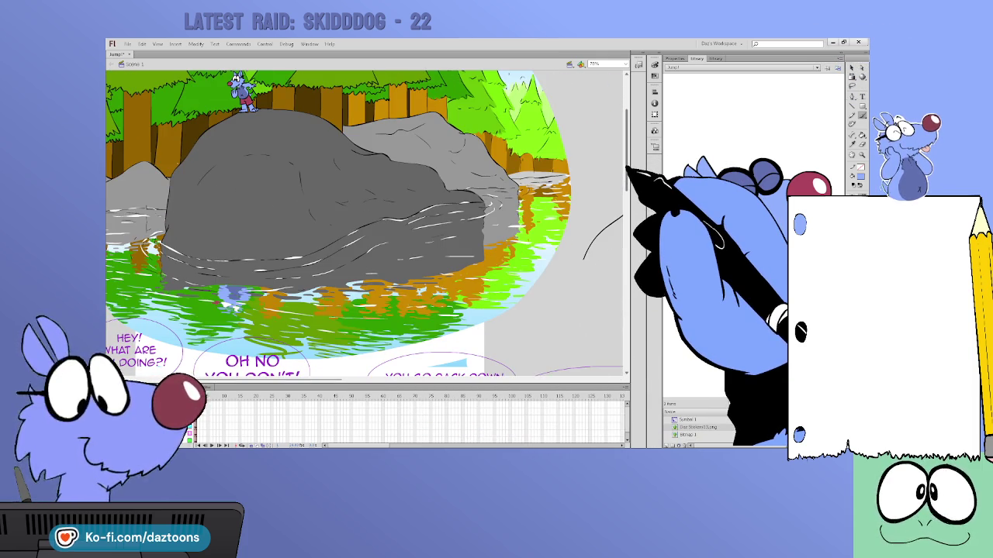
{"action": "scroll", "coordinate": [365, 225], "scroll_direction": "down", "scroll_amount": 1}
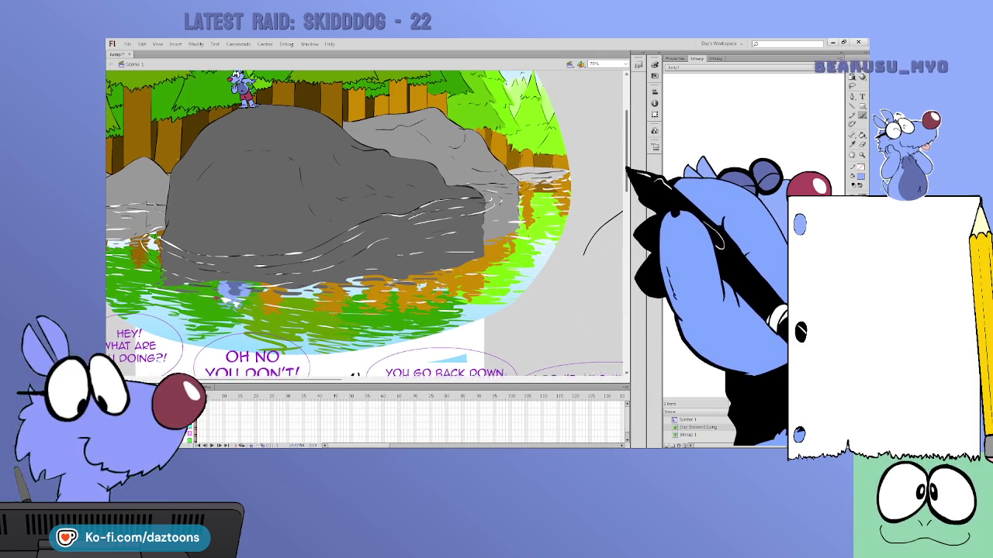
{"action": "scroll", "coordinate": [364, 225], "scroll_direction": "down", "scroll_amount": 1}
{"action": "scroll", "coordinate": [364, 225], "scroll_direction": "down", "scroll_amount": 1}
{"action": "scroll", "coordinate": [364, 224], "scroll_direction": "down", "scroll_amount": 2}
{"action": "scroll", "coordinate": [364, 225], "scroll_direction": "down", "scroll_amount": 2}
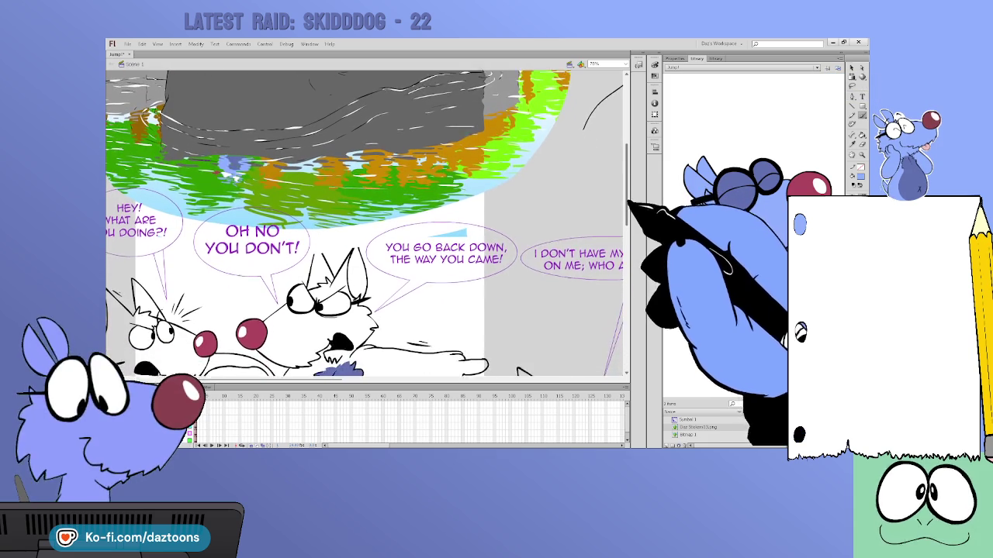
{"action": "scroll", "coordinate": [364, 225], "scroll_direction": "up", "scroll_amount": 2}
{"action": "scroll", "coordinate": [364, 225], "scroll_direction": "up", "scroll_amount": 1}
{"action": "scroll", "coordinate": [364, 225], "scroll_direction": "down", "scroll_amount": 1}
{"action": "scroll", "coordinate": [364, 225], "scroll_direction": "down", "scroll_amount": 1}
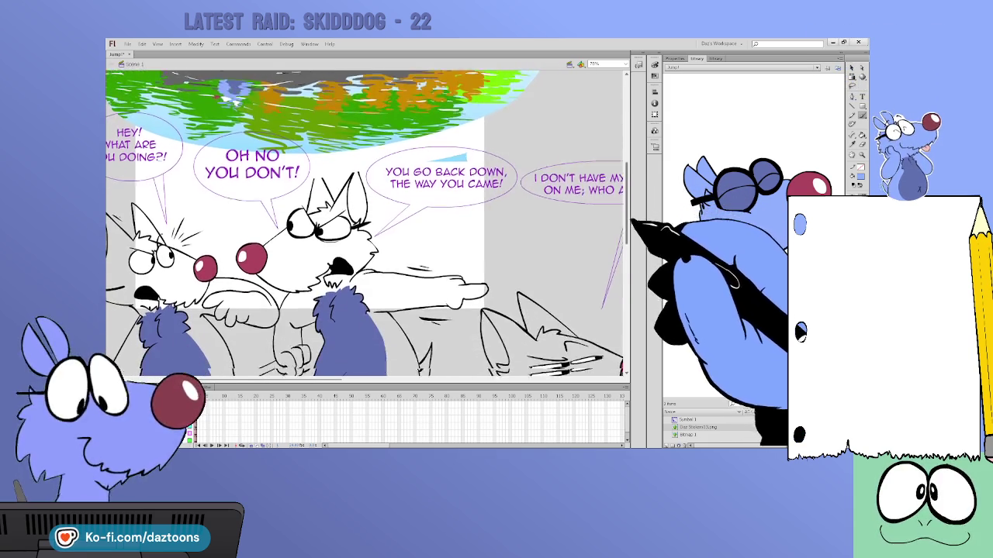
{"action": "scroll", "coordinate": [365, 225], "scroll_direction": "down", "scroll_amount": 1}
{"action": "scroll", "coordinate": [365, 225], "scroll_direction": "down", "scroll_amount": 1}
{"action": "left_click_drag", "start_coordinate": [341, 378], "coordinate": [299, 378]}
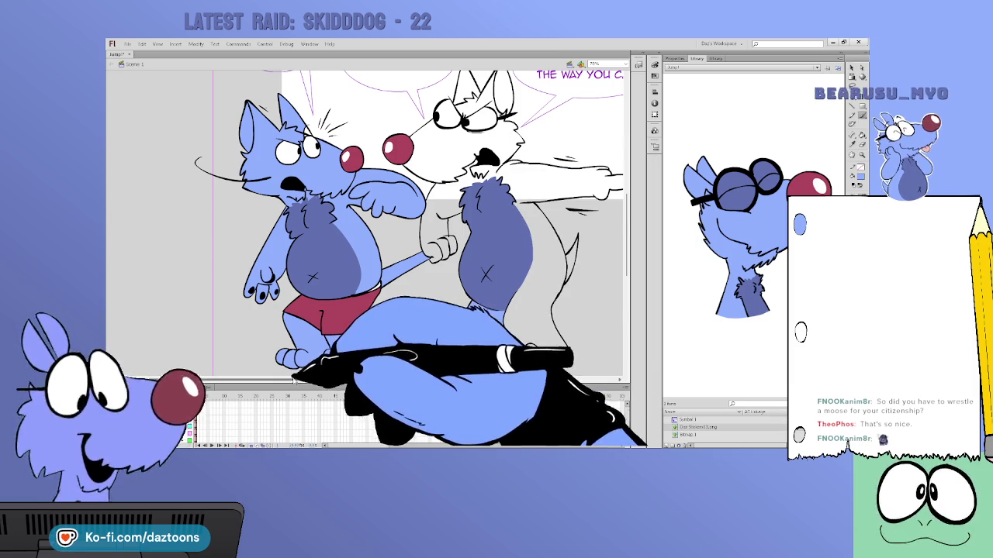
{"action": "left_click_drag", "start_coordinate": [487, 233], "coordinate": [401, 233]}
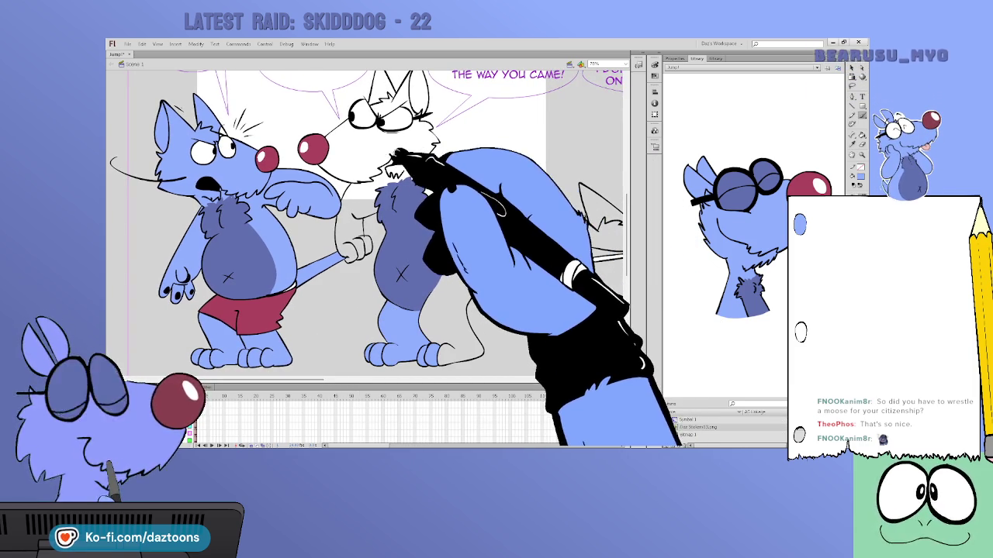
- Close the gap across the second fox's muzzle and fill its pointing arm light blue
{"action": "mouse_move", "coordinate": [325, 152]}
{"action": "left_mouse_down"}
{"action": "mouse_move", "coordinate": [368, 155]}
{"action": "mouse_move", "coordinate": [386, 110]}
{"action": "left_mouse_up"}
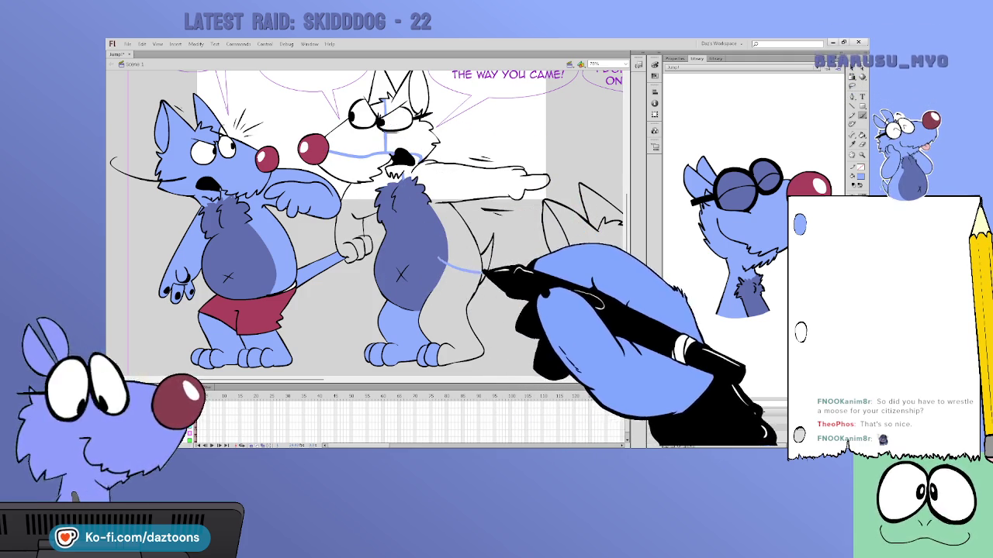
{"action": "left_click", "coordinate": [481, 177]}
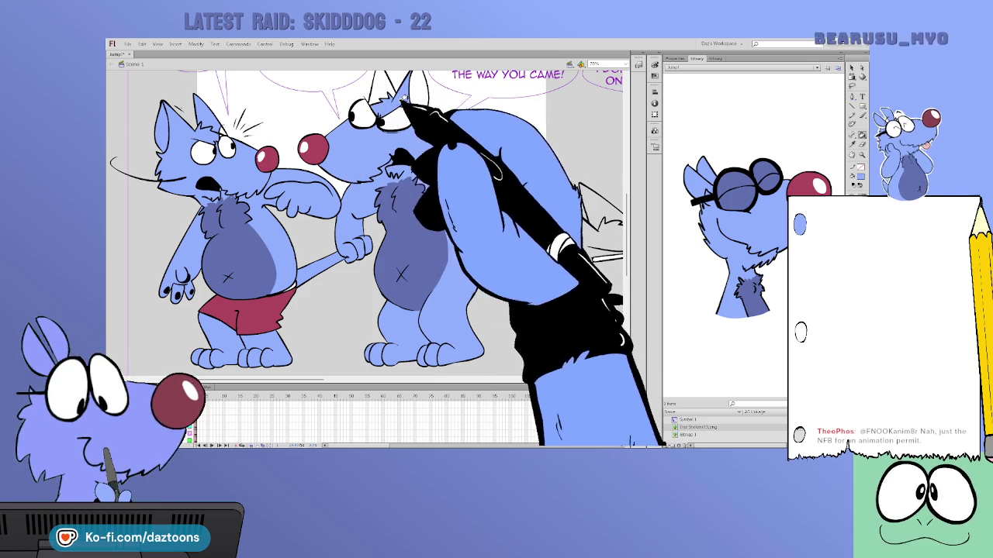
{"action": "scroll", "coordinate": [496, 218], "scroll_direction": "up", "scroll_amount": 3}
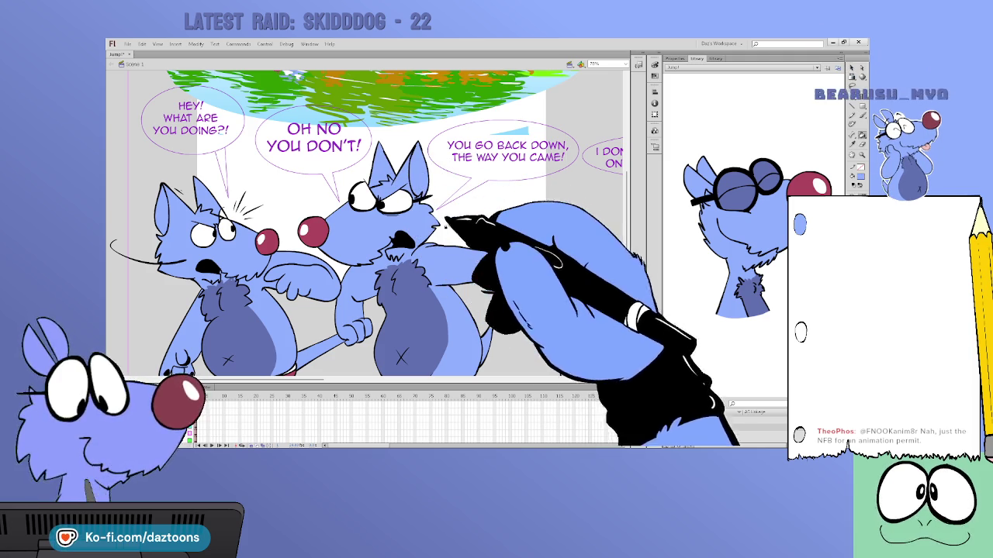
{"action": "scroll", "coordinate": [363, 310], "scroll_direction": "down", "scroll_amount": 3}
{"action": "scroll", "coordinate": [363, 311], "scroll_direction": "down", "scroll_amount": 2}
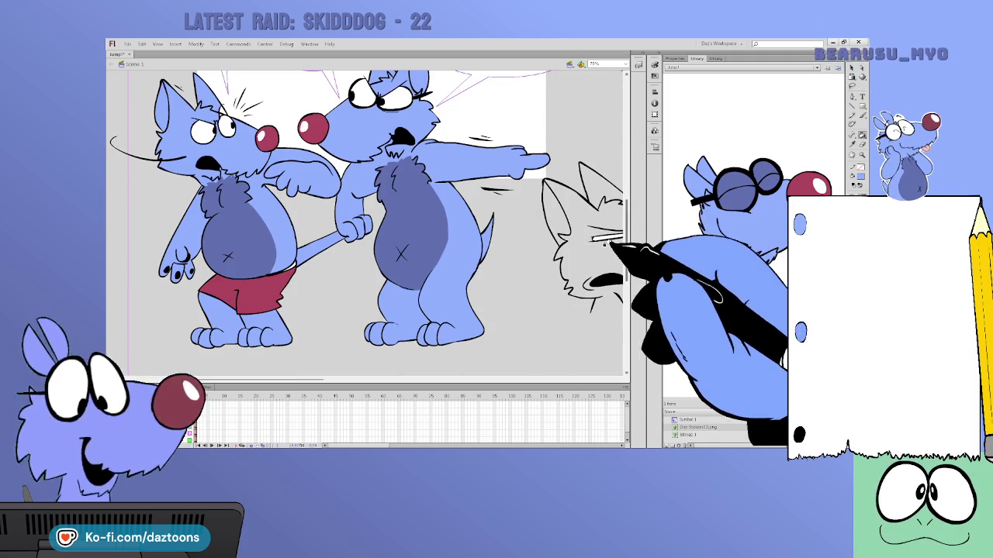
- Brush short strokes closing the gaps under both fox heads' chins
{"action": "scroll", "coordinate": [368, 366], "scroll_direction": "right", "scroll_amount": 5}
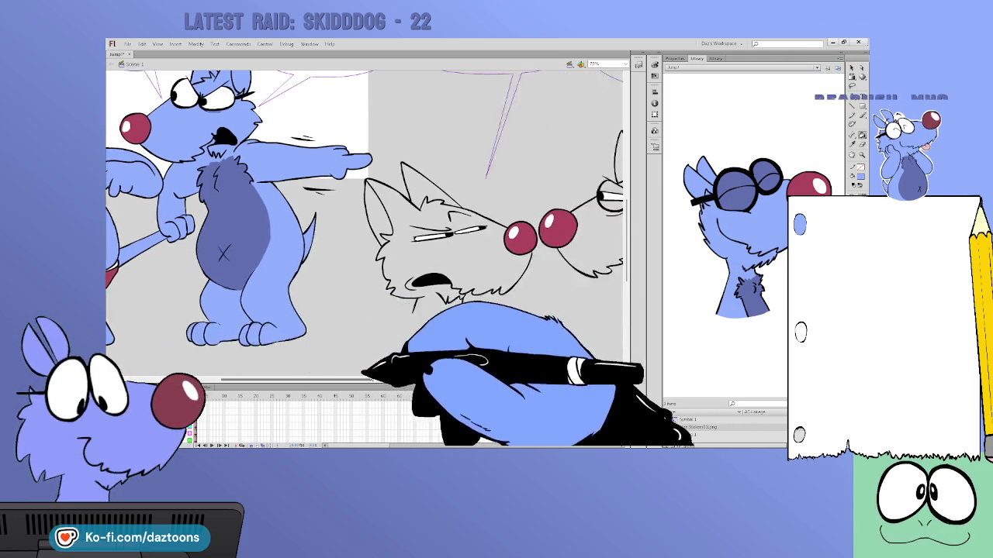
{"action": "scroll", "coordinate": [376, 367], "scroll_direction": "right", "scroll_amount": 3}
{"action": "scroll", "coordinate": [384, 370], "scroll_direction": "left", "scroll_amount": 2}
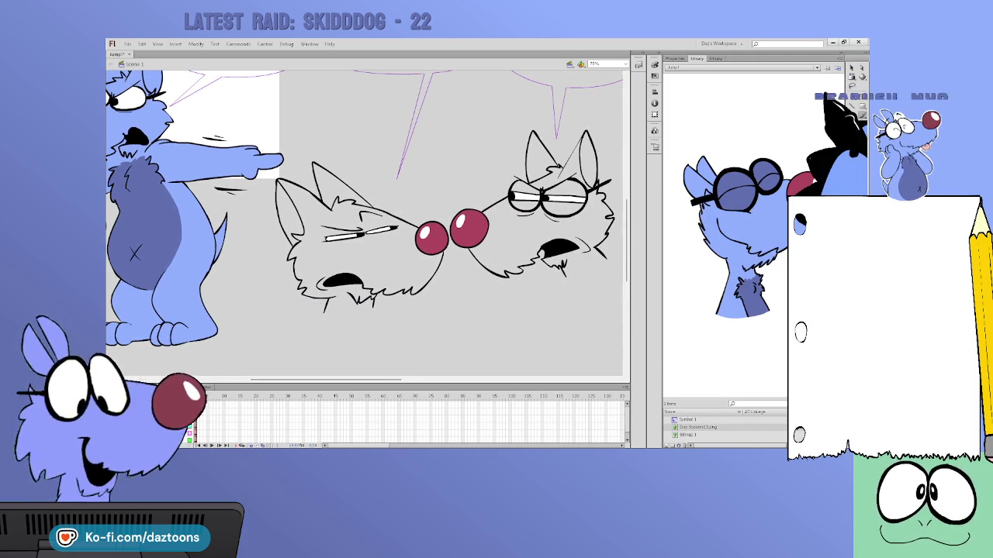
{"action": "left_click_drag", "start_coordinate": [326, 312], "coordinate": [373, 309]}
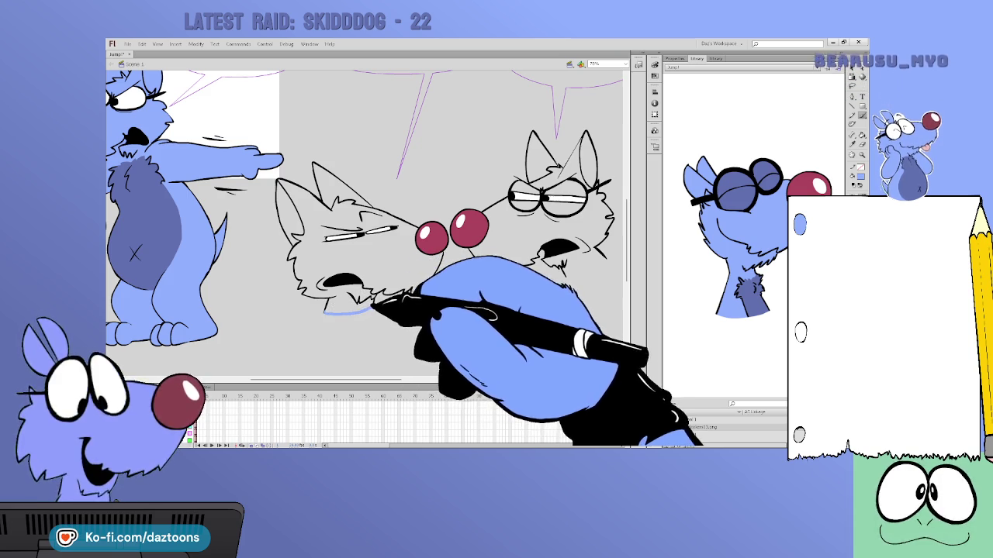
{"action": "left_click_drag", "start_coordinate": [602, 258], "coordinate": [565, 273]}
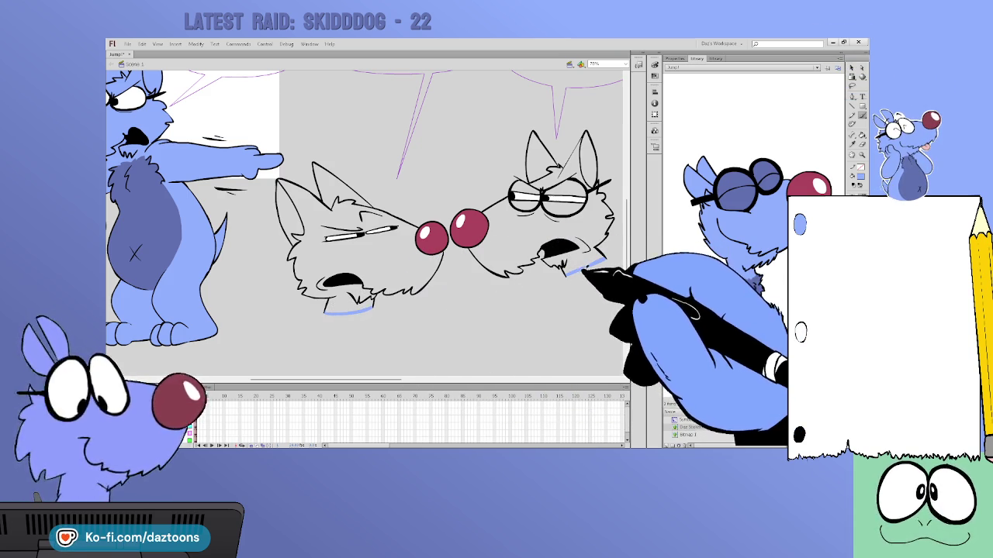
- Fill both fox heads light blue and the right fox's glasses lenses dark blue
{"action": "left_click", "coordinate": [578, 259]}
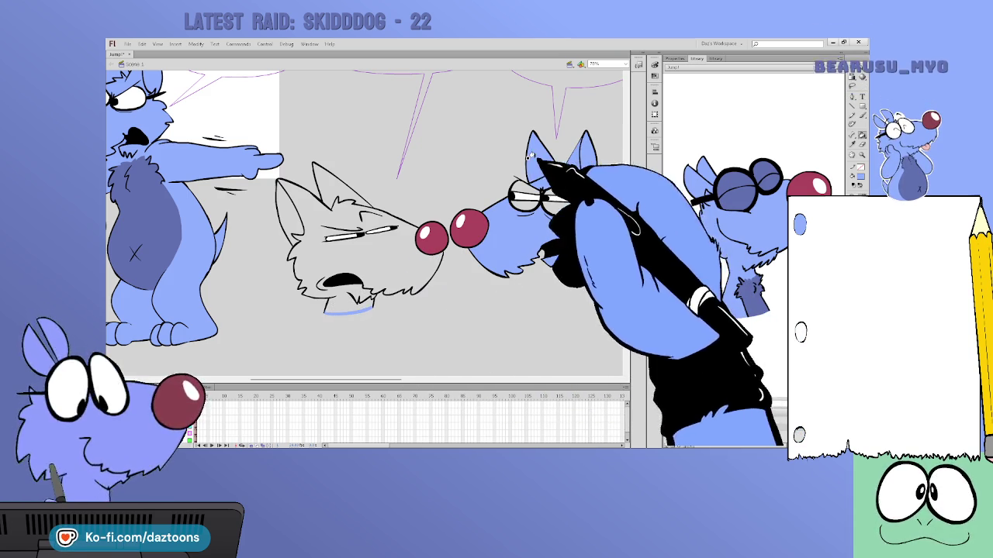
{"action": "left_click", "coordinate": [390, 254]}
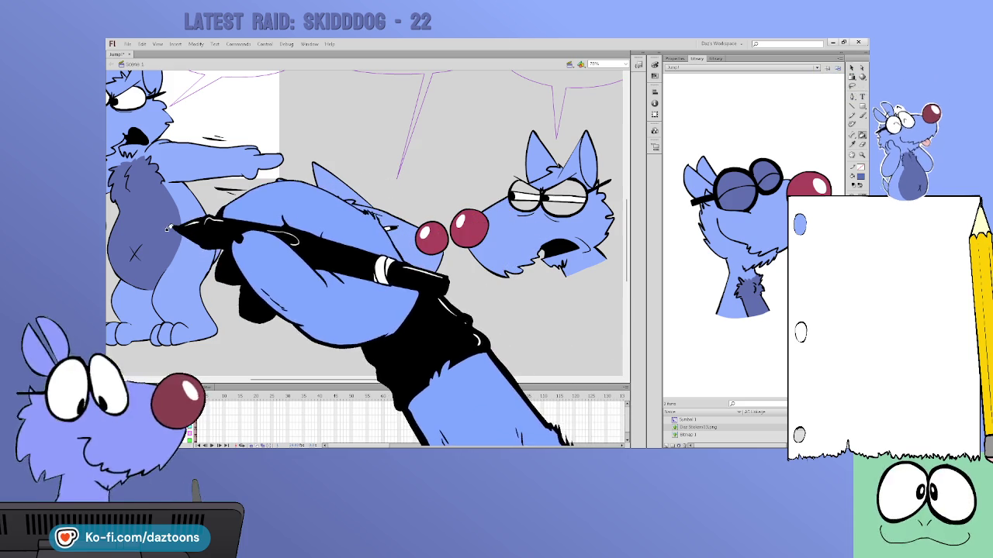
{"action": "left_click", "coordinate": [517, 193]}
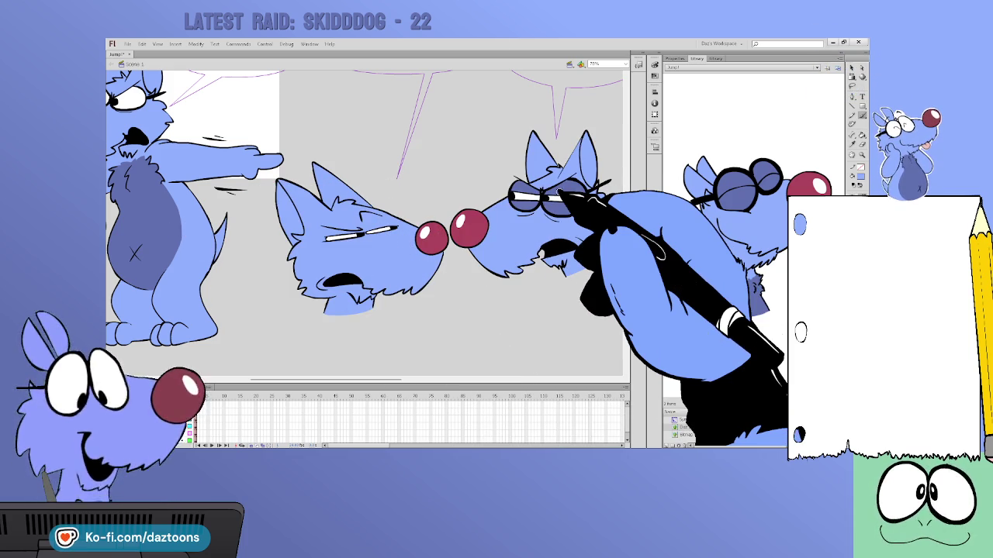
{"action": "left_click_drag", "start_coordinate": [361, 381], "coordinate": [452, 381]}
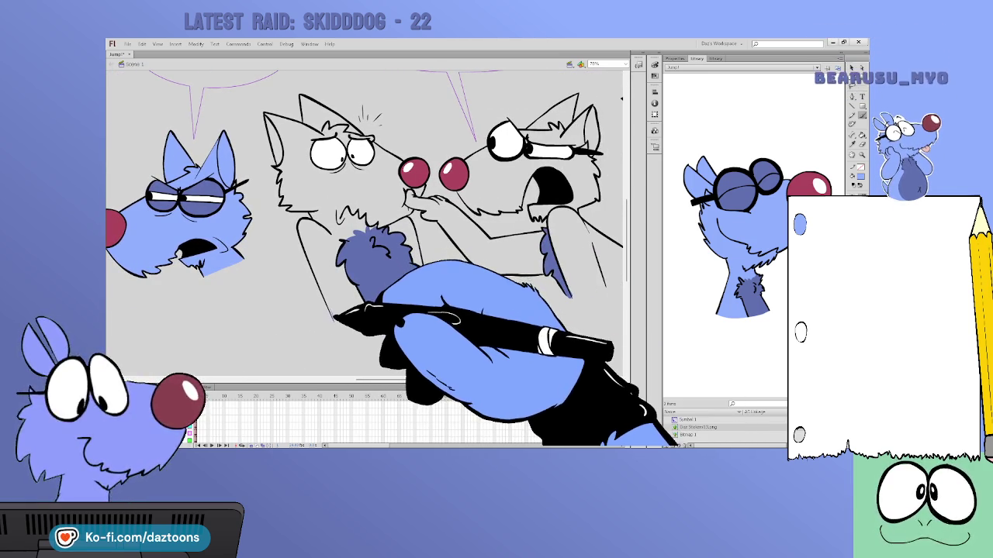
- Brush light-blue fur along the middle dog's edges, then fill its head, snout and arm light blue
{"action": "left_click_drag", "start_coordinate": [329, 312], "coordinate": [390, 318]}
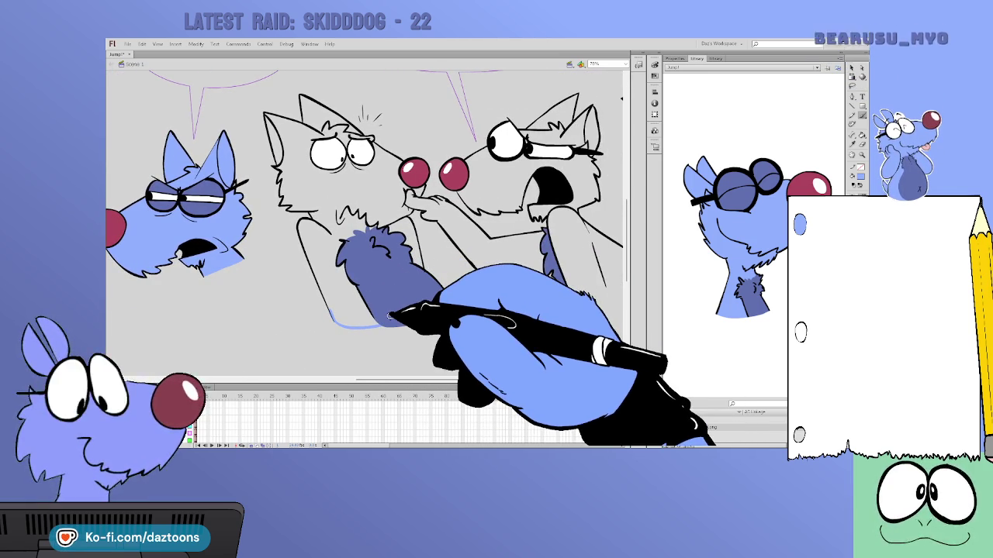
{"action": "left_click", "coordinate": [391, 232]}
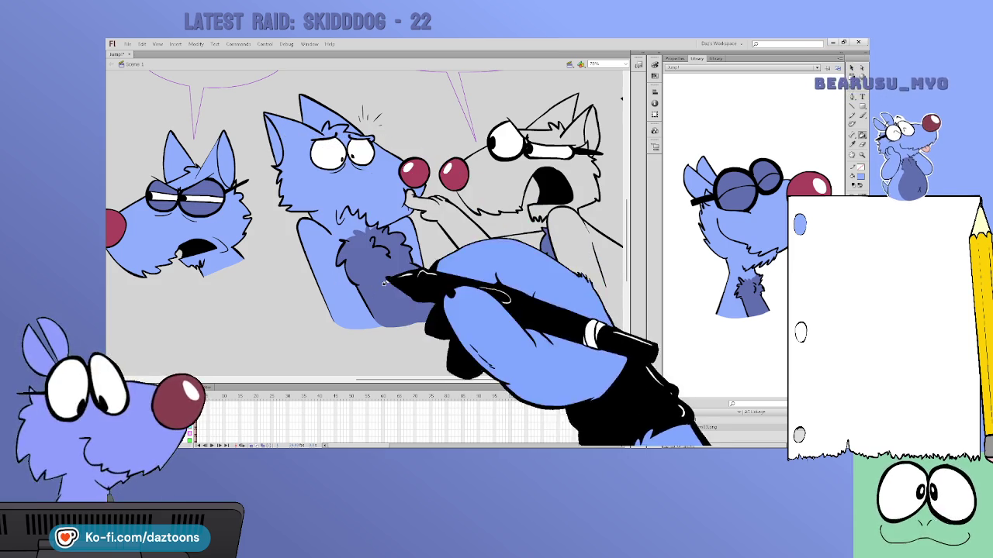
{"action": "left_click_drag", "start_coordinate": [392, 379], "coordinate": [425, 377]}
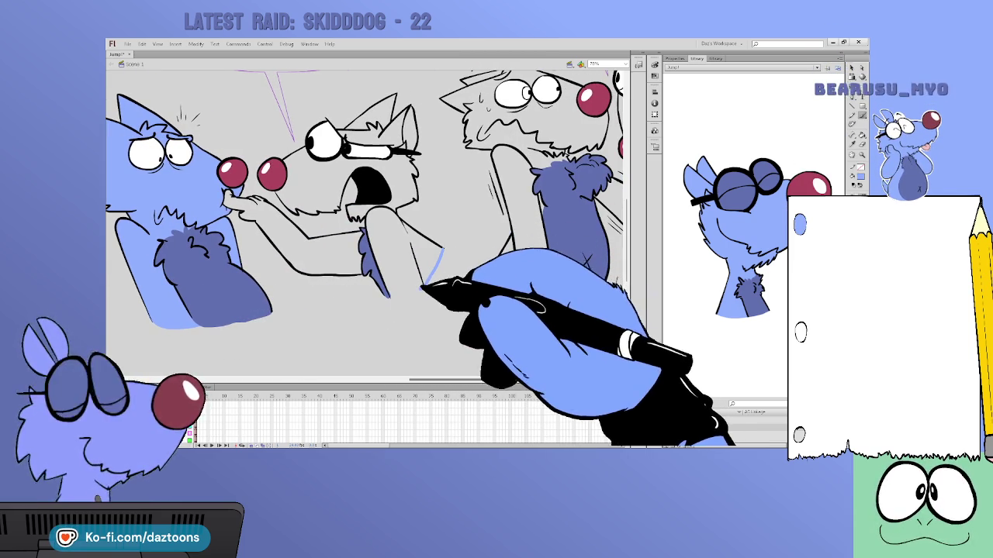
{"action": "left_click_drag", "start_coordinate": [390, 294], "coordinate": [443, 250]}
{"action": "left_click", "coordinate": [861, 134]}
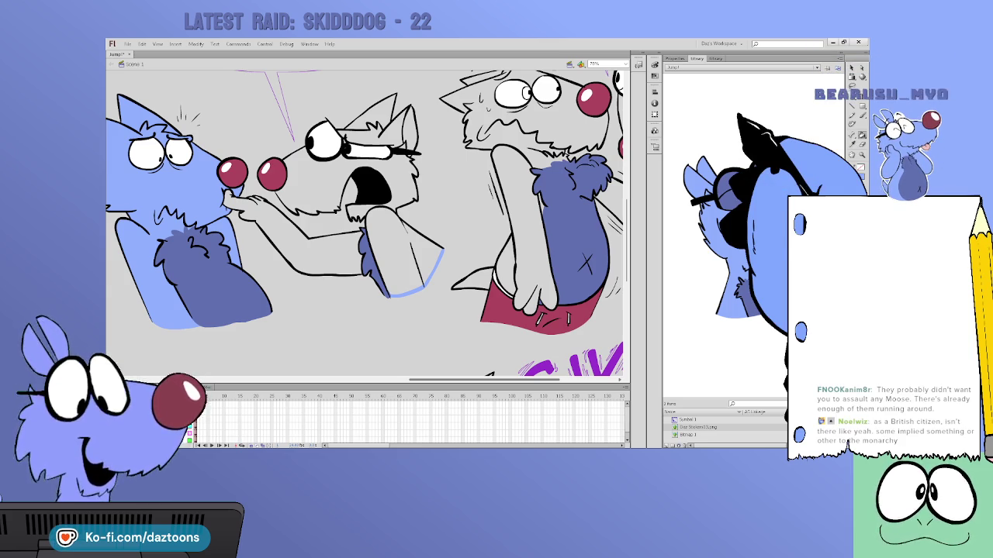
{"action": "left_click", "coordinate": [380, 217]}
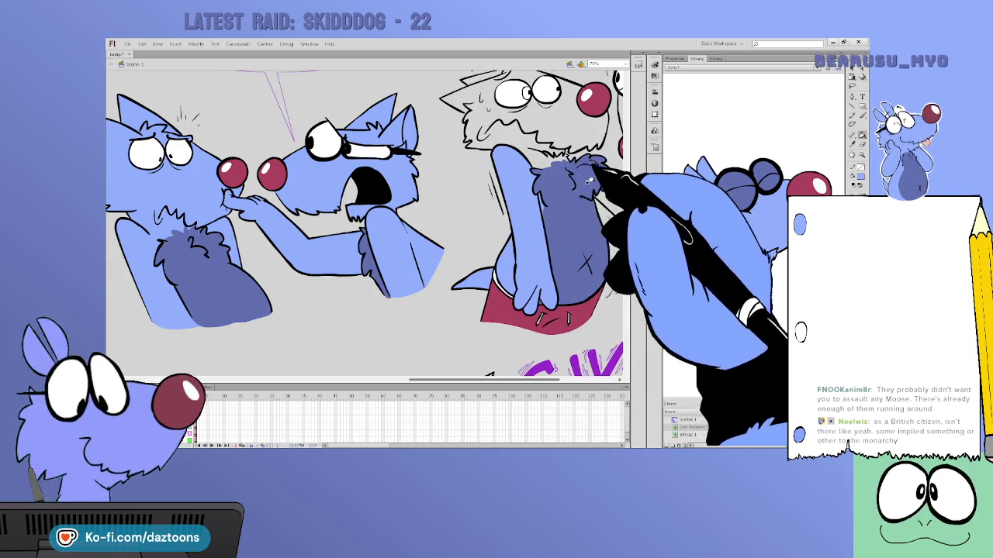
- Fill the right-hand dog's head and the white sweating dog's body light blue
{"action": "scroll", "coordinate": [364, 225], "scroll_direction": "up", "scroll_amount": 3}
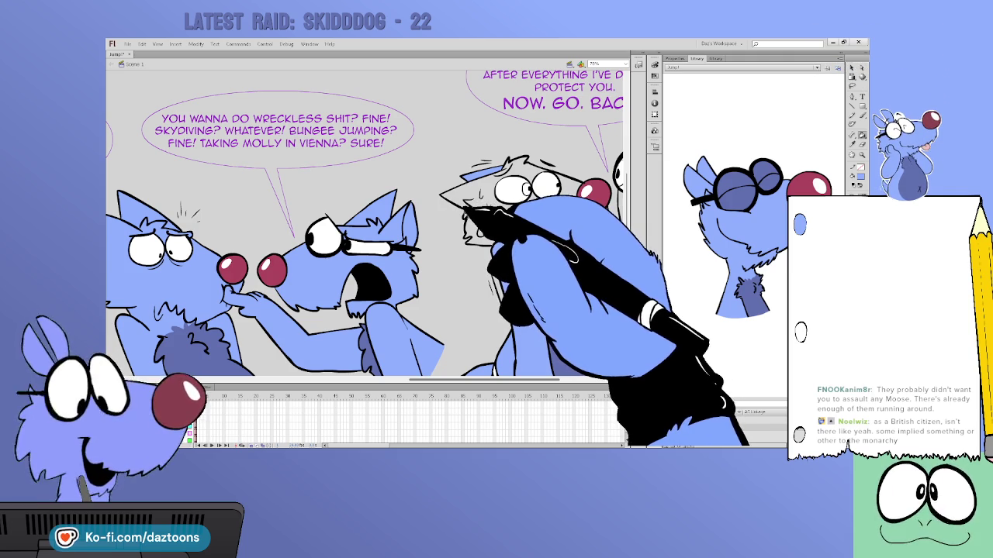
{"action": "left_click", "coordinate": [467, 207]}
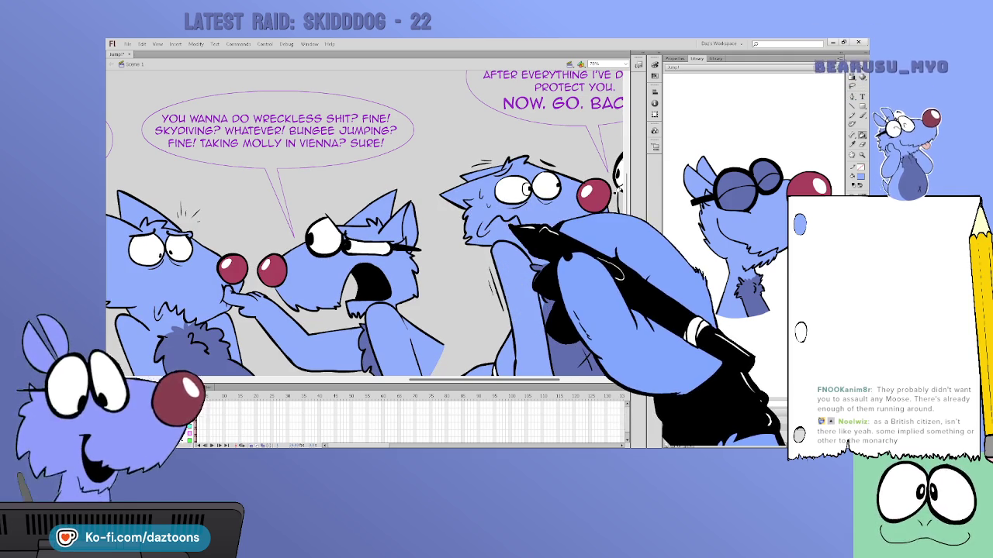
{"action": "left_click_drag", "start_coordinate": [508, 221], "coordinate": [394, 146]}
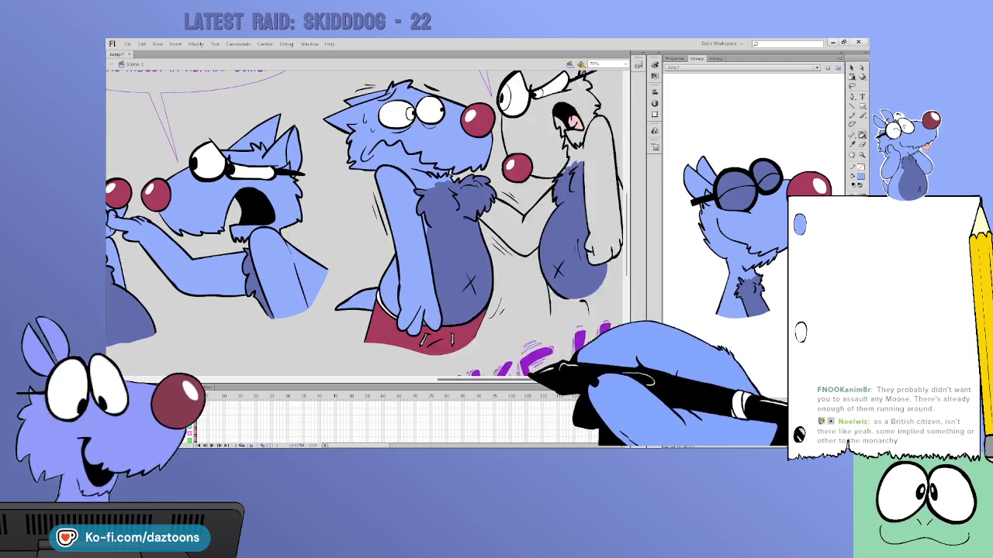
{"action": "left_click_drag", "start_coordinate": [533, 372], "coordinate": [463, 372]}
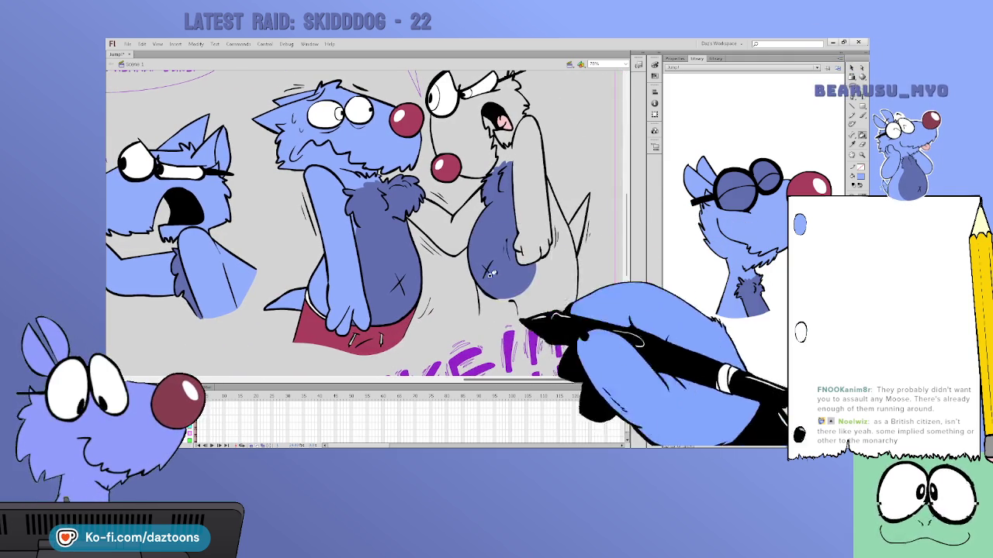
{"action": "left_click", "coordinate": [861, 115]}
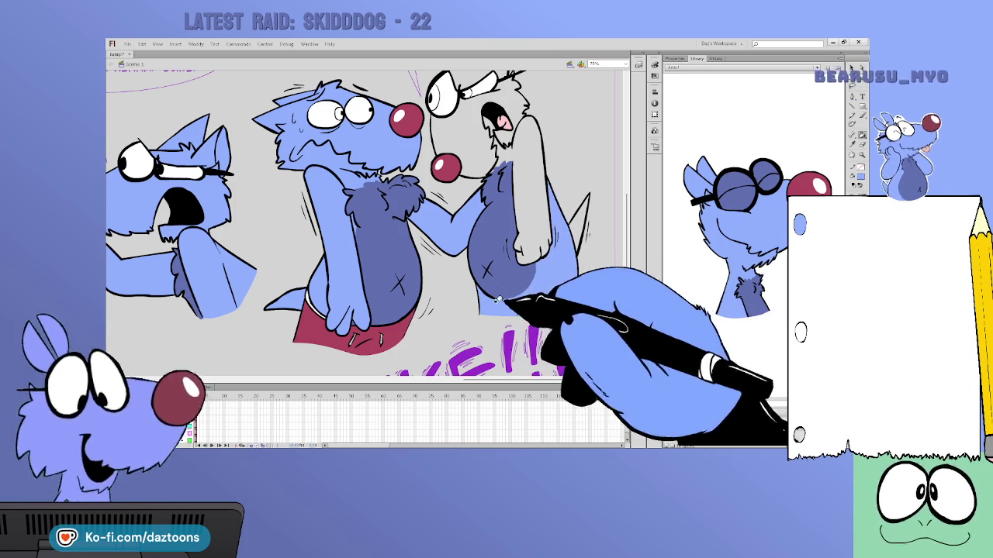
{"action": "left_click", "coordinate": [518, 178]}
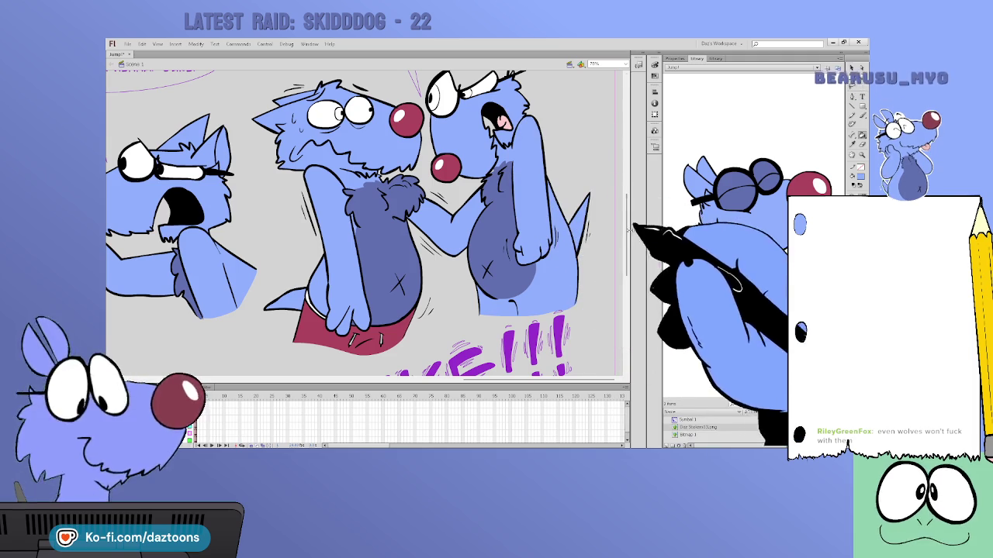
{"action": "scroll", "coordinate": [565, 225], "scroll_direction": "up", "scroll_amount": 5}
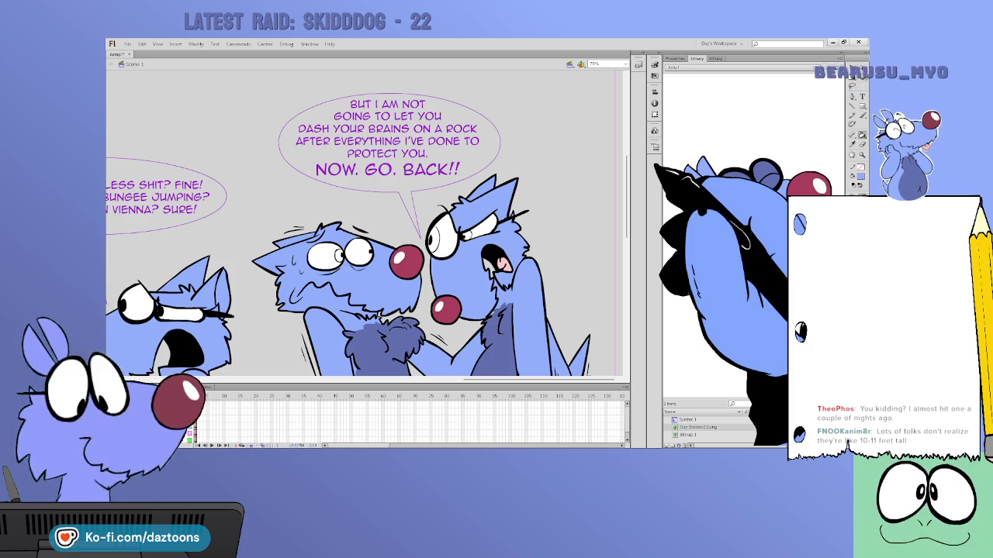
- Brush the left dog's arm light blue, fill its head and ears, and touch up the lower fur edge
{"action": "scroll", "coordinate": [364, 225], "scroll_direction": "down", "scroll_amount": 3}
{"action": "scroll", "coordinate": [365, 224], "scroll_direction": "down", "scroll_amount": 5}
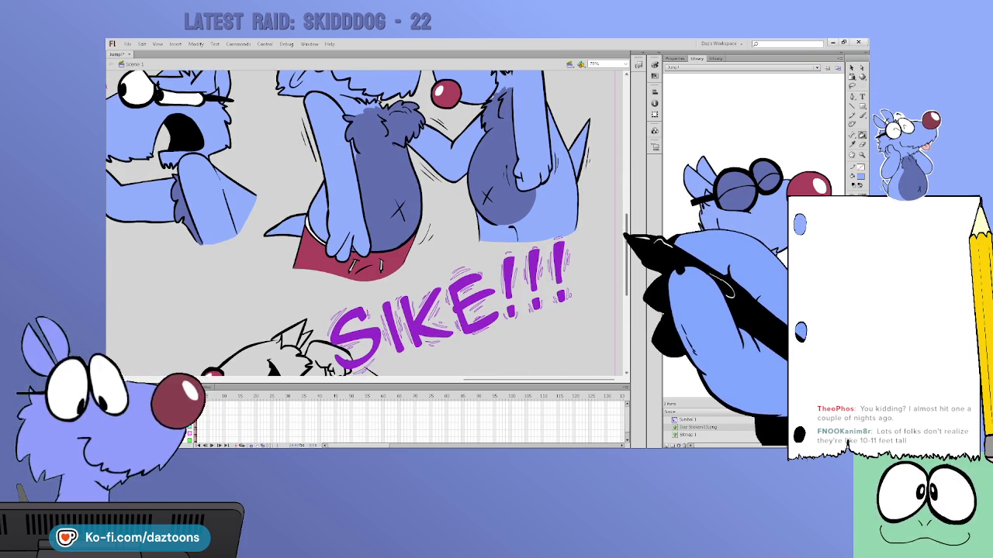
{"action": "scroll", "coordinate": [364, 225], "scroll_direction": "down", "scroll_amount": 2}
{"action": "scroll", "coordinate": [365, 224], "scroll_direction": "down", "scroll_amount": 2}
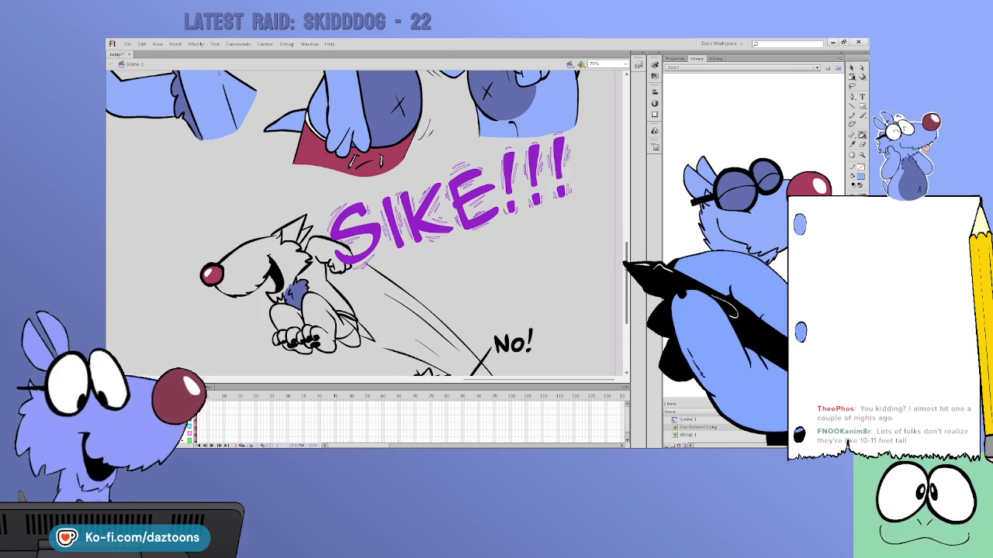
{"action": "scroll", "coordinate": [364, 225], "scroll_direction": "down", "scroll_amount": 2}
{"action": "scroll", "coordinate": [364, 225], "scroll_direction": "down", "scroll_amount": 6}
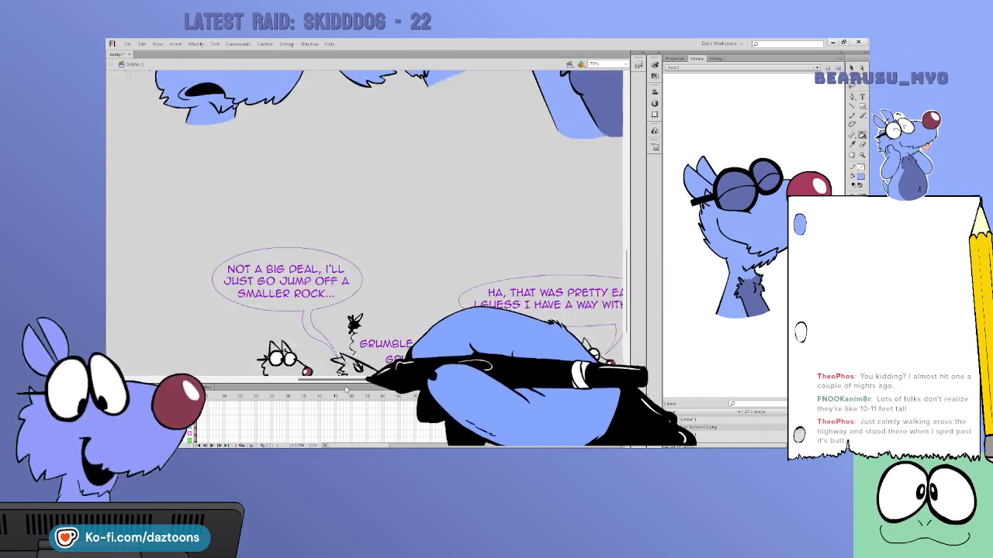
{"action": "scroll", "coordinate": [364, 225], "scroll_direction": "left", "scroll_amount": 5}
{"action": "scroll", "coordinate": [232, 364], "scroll_direction": "left", "scroll_amount": 5}
{"action": "scroll", "coordinate": [543, 326], "scroll_direction": "down", "scroll_amount": 1}
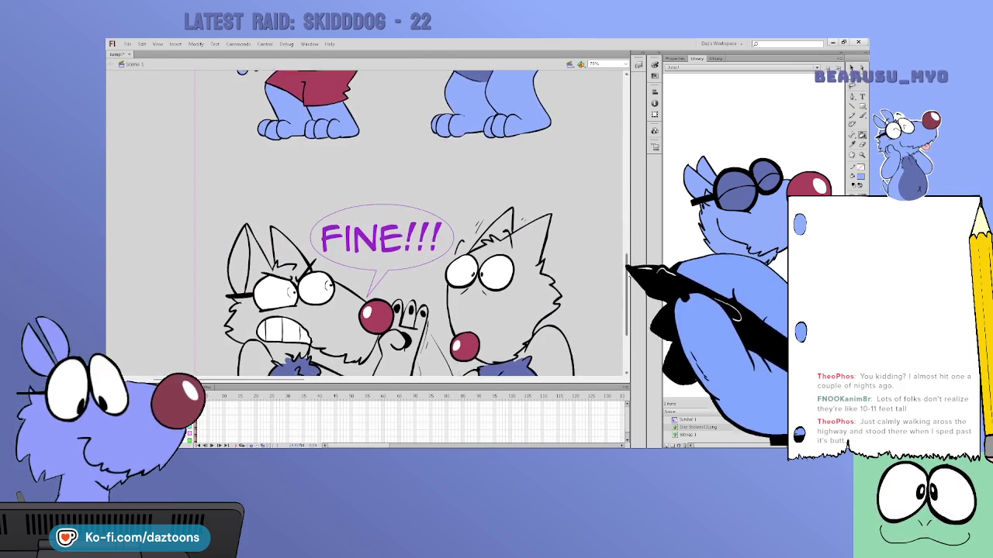
{"action": "scroll", "coordinate": [625, 314], "scroll_direction": "down", "scroll_amount": 5}
{"action": "scroll", "coordinate": [364, 225], "scroll_direction": "up", "scroll_amount": 1}
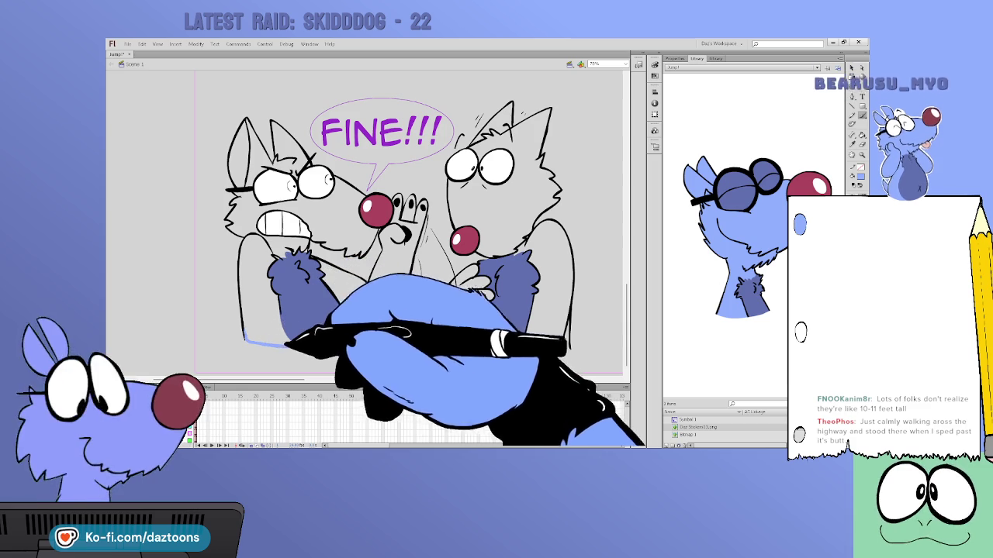
{"action": "left_click_drag", "start_coordinate": [245, 340], "coordinate": [328, 342]}
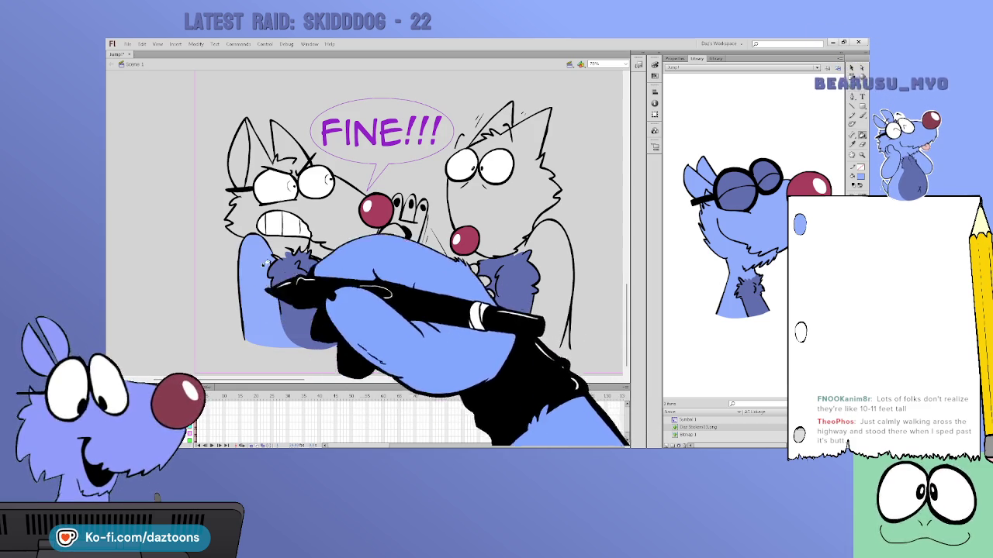
{"action": "left_click_drag", "start_coordinate": [249, 341], "coordinate": [277, 245]}
{"action": "left_click", "coordinate": [280, 243]}
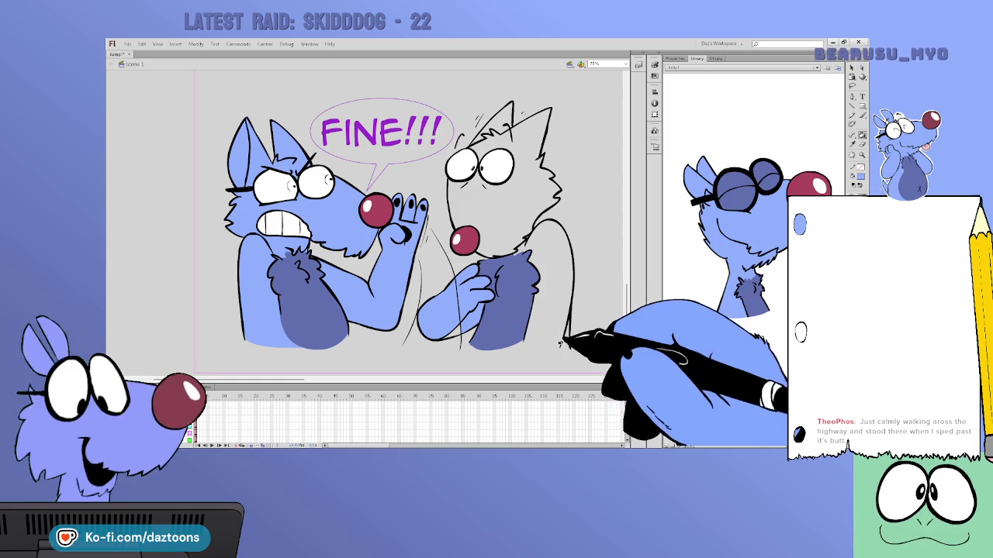
{"action": "left_click_drag", "start_coordinate": [566, 346], "coordinate": [522, 343]}
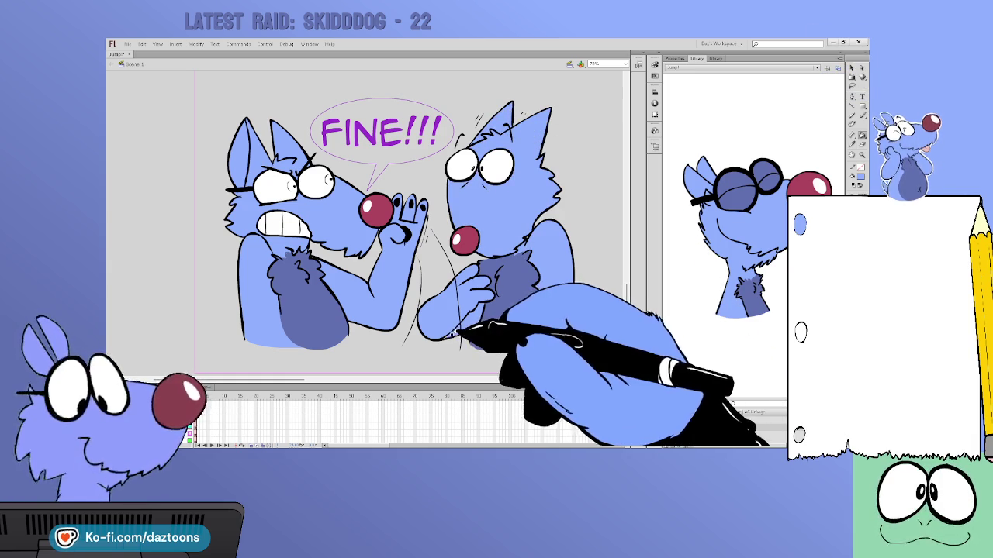
- Step one frame forward and back to compare the small dog's rough sketch with the inks
{"action": "scroll", "coordinate": [344, 386], "scroll_direction": "right", "scroll_amount": 3}
{"action": "scroll", "coordinate": [344, 387], "scroll_direction": "right", "scroll_amount": 2}
{"action": "scroll", "coordinate": [345, 386], "scroll_direction": "right", "scroll_amount": 3}
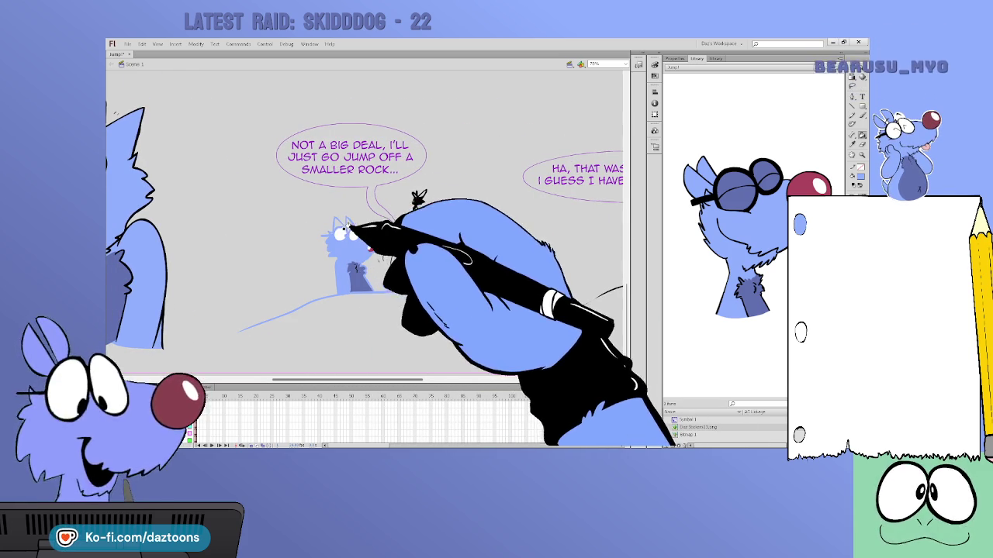
{"action": "key", "text": "period"}
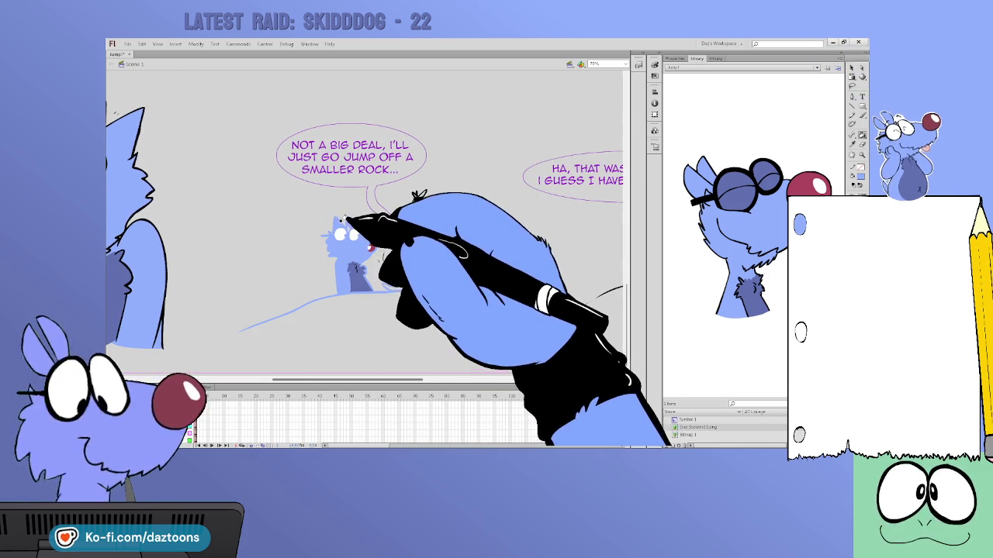
{"action": "key", "text": "comma"}
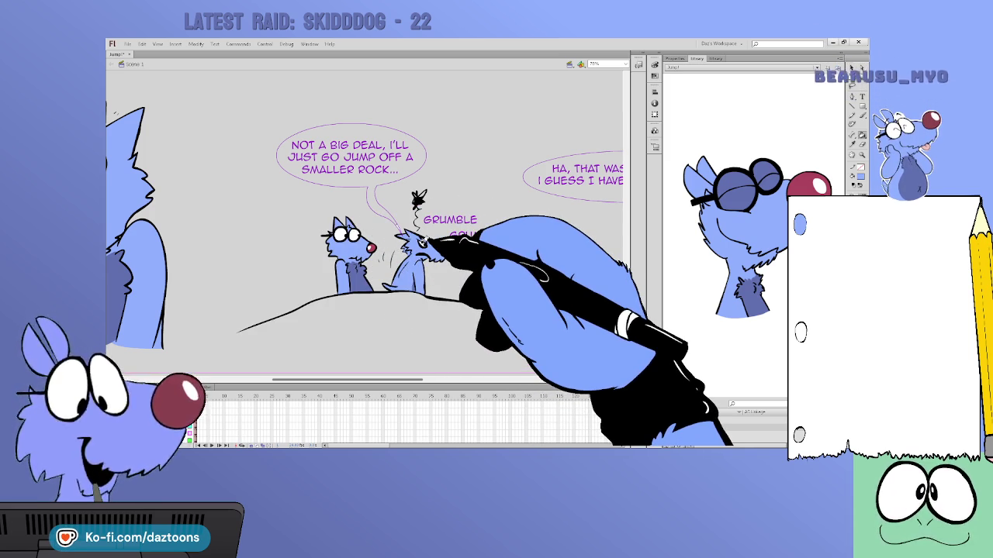
- Fill the small dog's head light blue and bring up the leaping dog panel
{"action": "scroll", "coordinate": [423, 242], "scroll_direction": "right", "scroll_amount": 3}
{"action": "scroll", "coordinate": [421, 332], "scroll_direction": "right", "scroll_amount": 3}
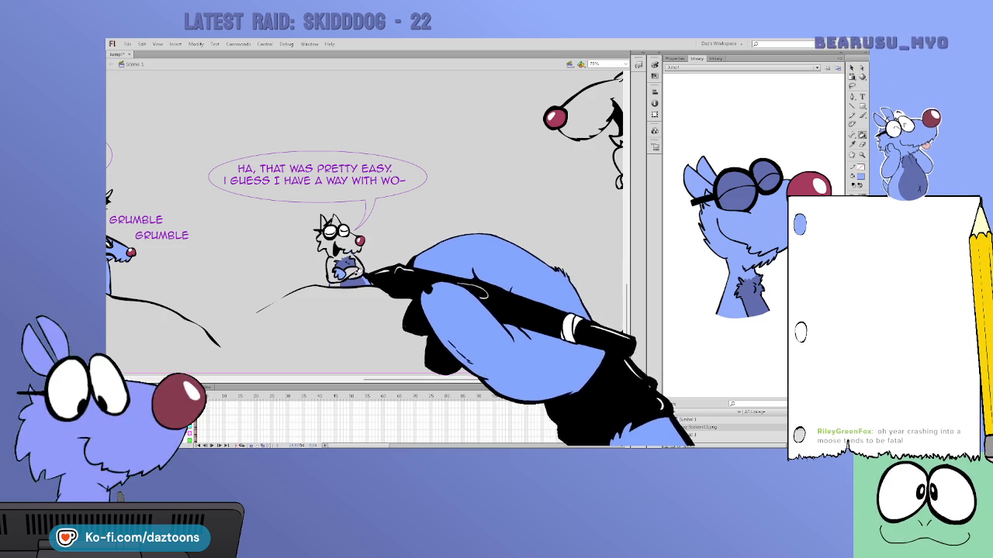
{"action": "left_click", "coordinate": [324, 237]}
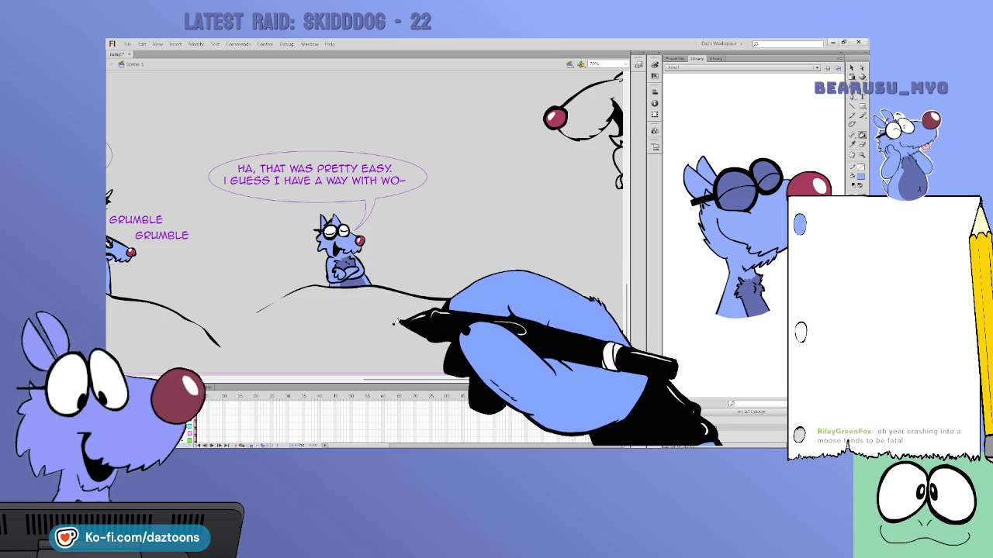
{"action": "key", "text": "Return"}
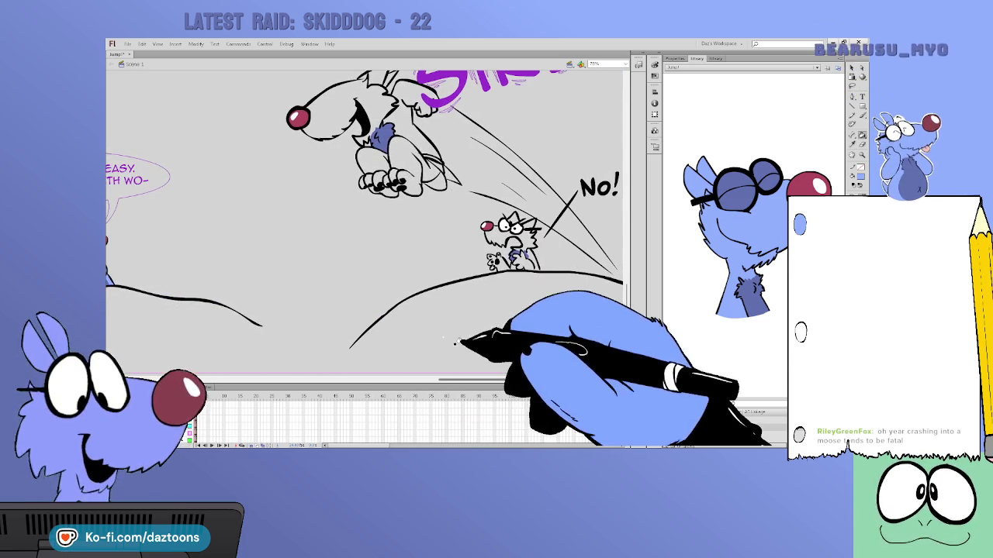